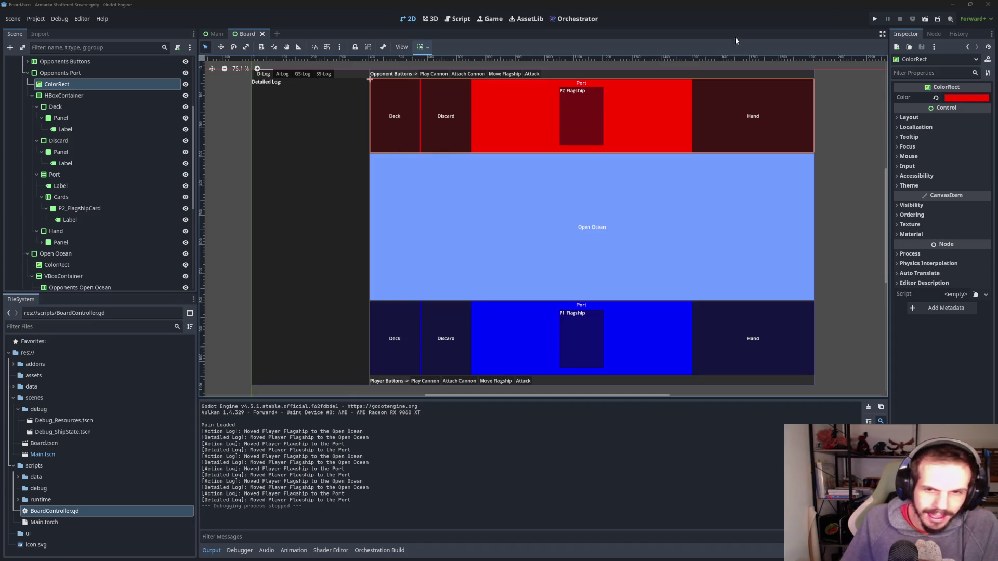
- Launch the project with Play and maximize the game's debug window to full screen
{"action": "left_click", "coordinate": [875, 19]}
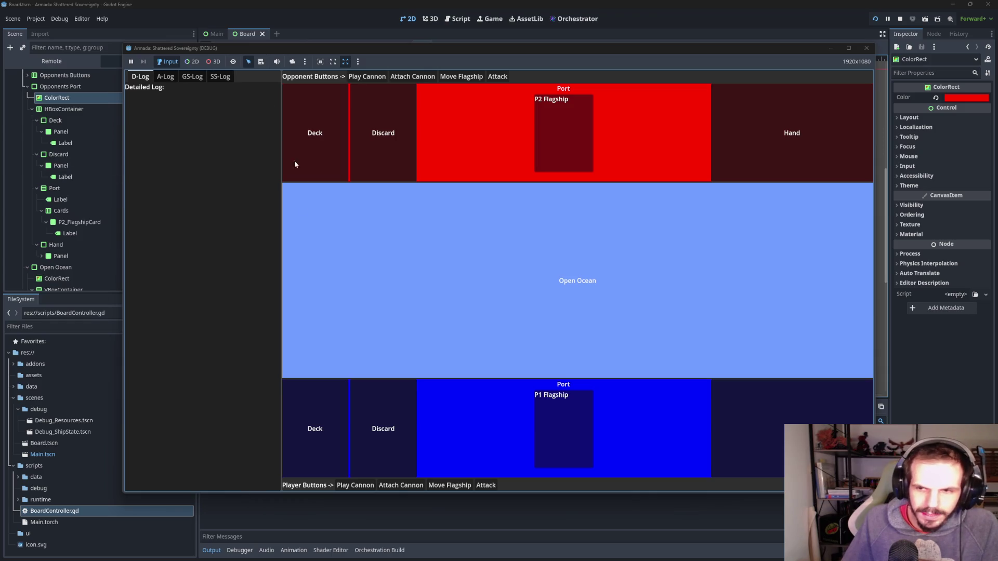
{"action": "left_click", "coordinate": [849, 48]}
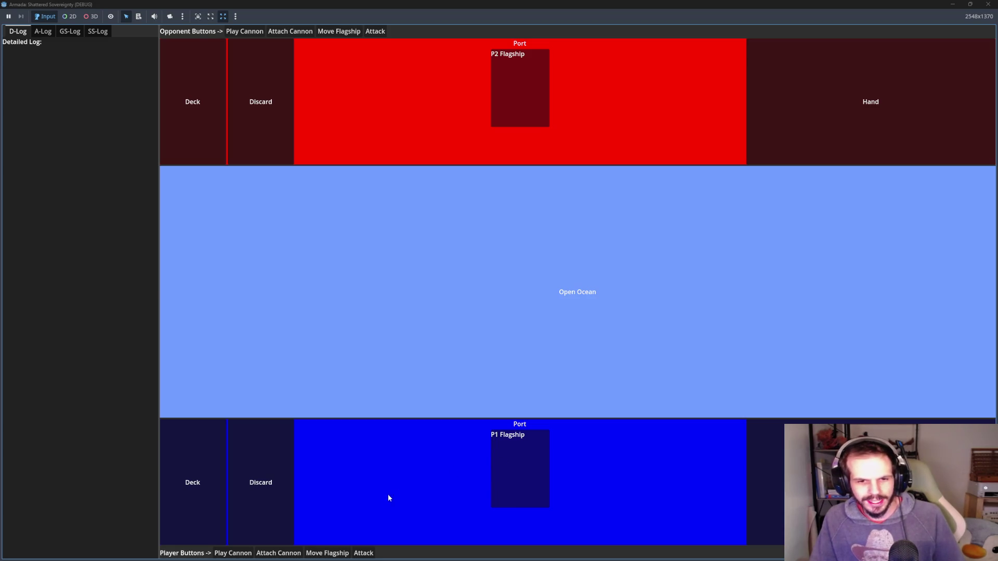
- Toggle P1's flagship between Port and Open Ocean with Move Flagship, ending in the Open Ocean
{"action": "left_click", "coordinate": [314, 557]}
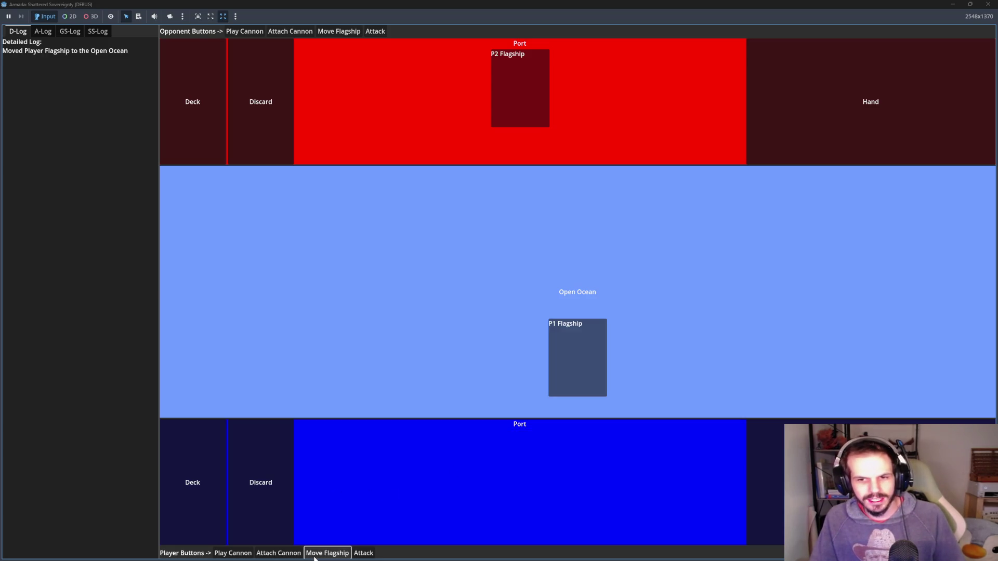
{"action": "left_click", "coordinate": [314, 557]}
{"action": "left_click", "coordinate": [314, 557]}
{"action": "left_click", "coordinate": [314, 557]}
{"action": "left_click", "coordinate": [314, 557]}
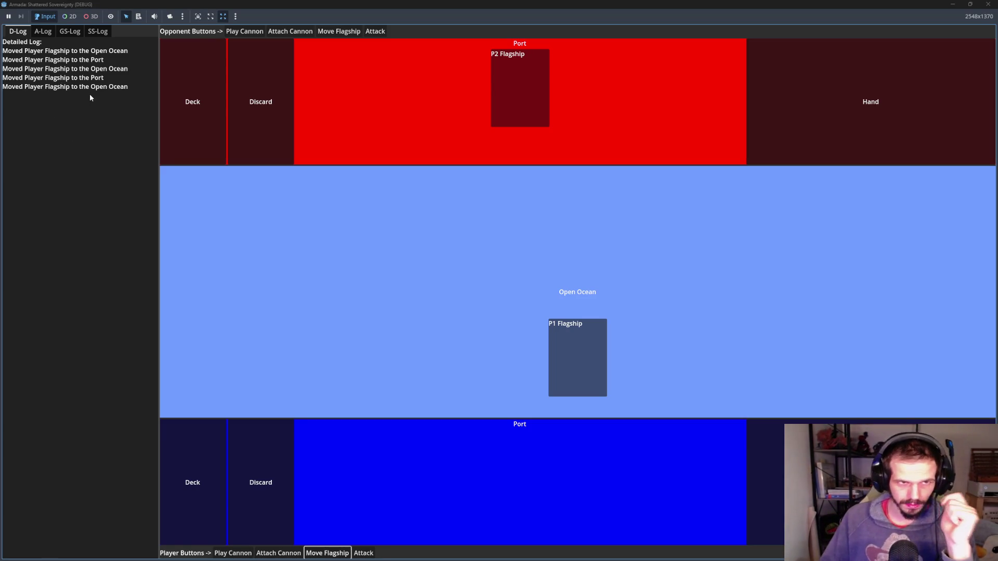
- Review the A-Log, GS-Log and SS-Log views, finishing back on the D-Log
{"action": "left_click", "coordinate": [45, 31]}
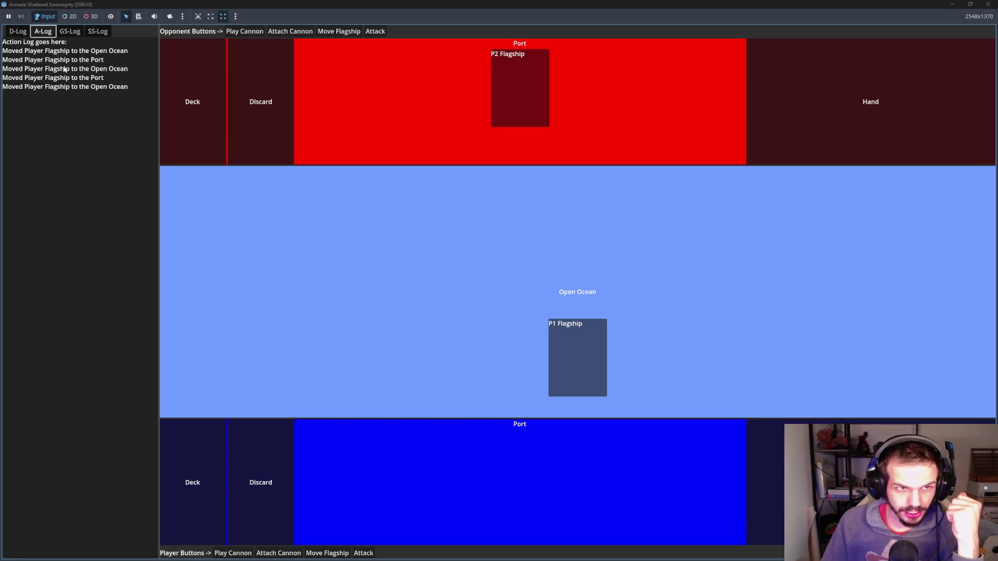
{"action": "left_click", "coordinate": [69, 31]}
{"action": "left_click", "coordinate": [98, 31]}
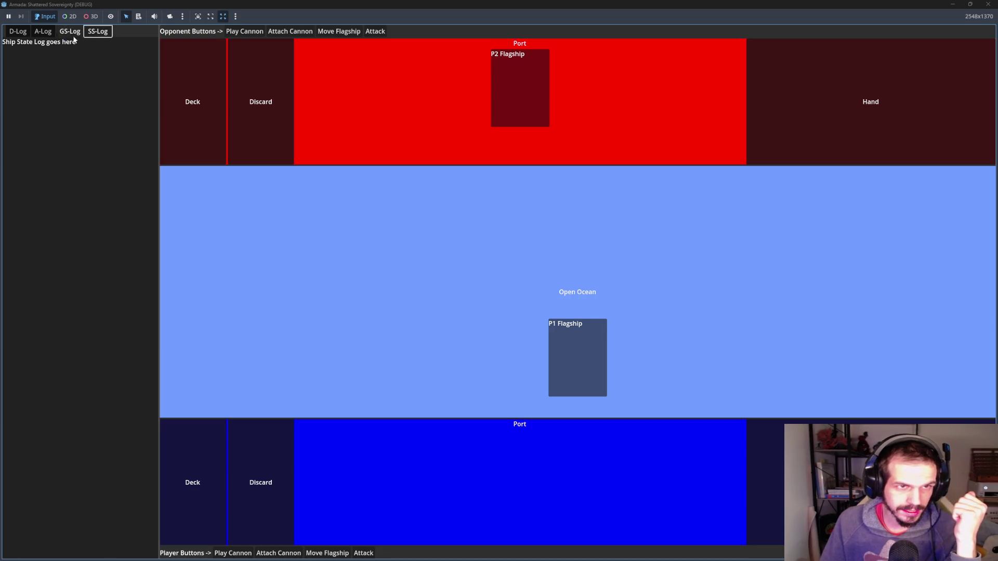
{"action": "left_click", "coordinate": [44, 32]}
{"action": "left_click", "coordinate": [70, 31]}
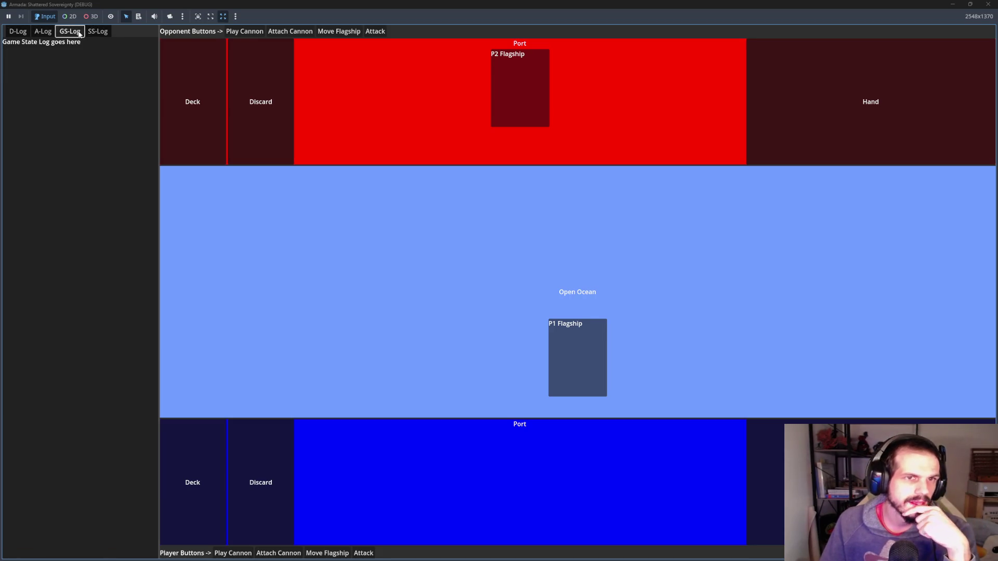
{"action": "left_click", "coordinate": [85, 32]}
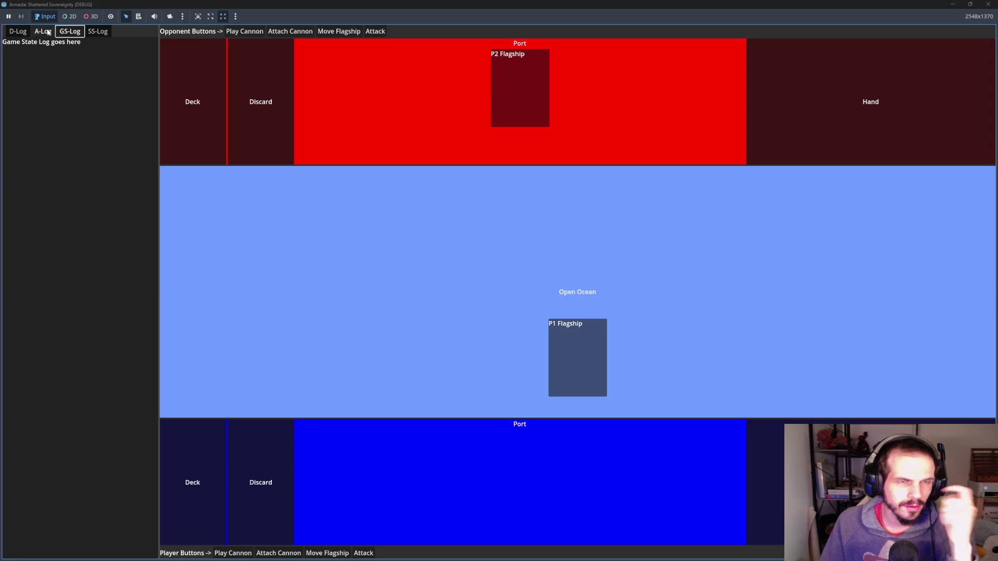
{"action": "left_click", "coordinate": [96, 33]}
{"action": "left_click", "coordinate": [70, 32]}
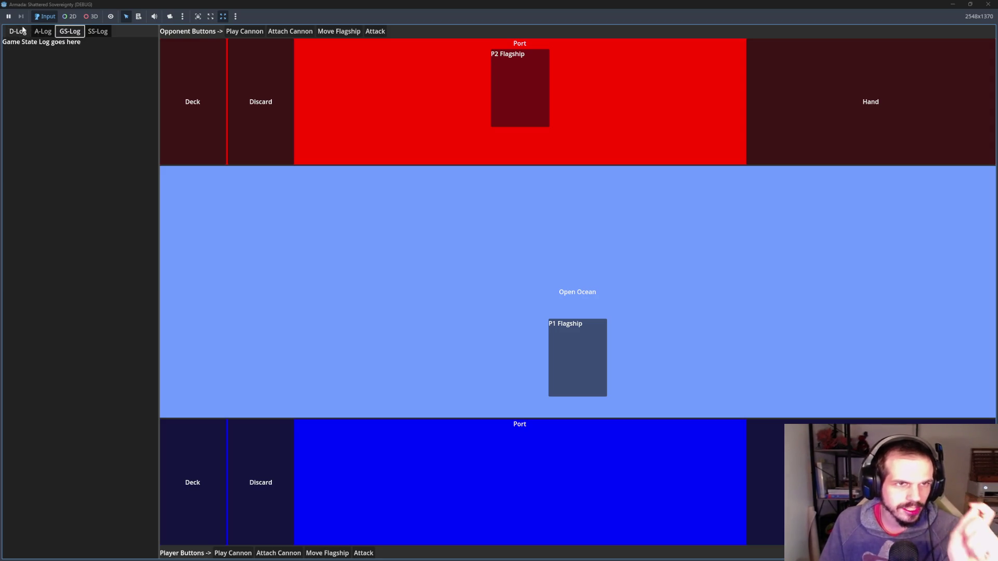
{"action": "left_click", "coordinate": [43, 33]}
{"action": "left_click", "coordinate": [17, 33]}
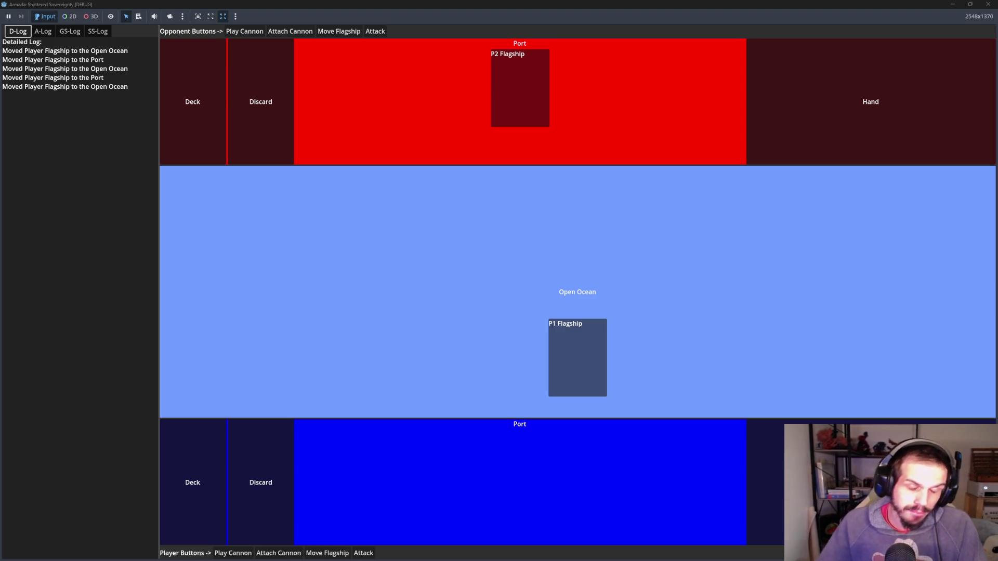
{"action": "mouse_move", "coordinate": [800, 560]}
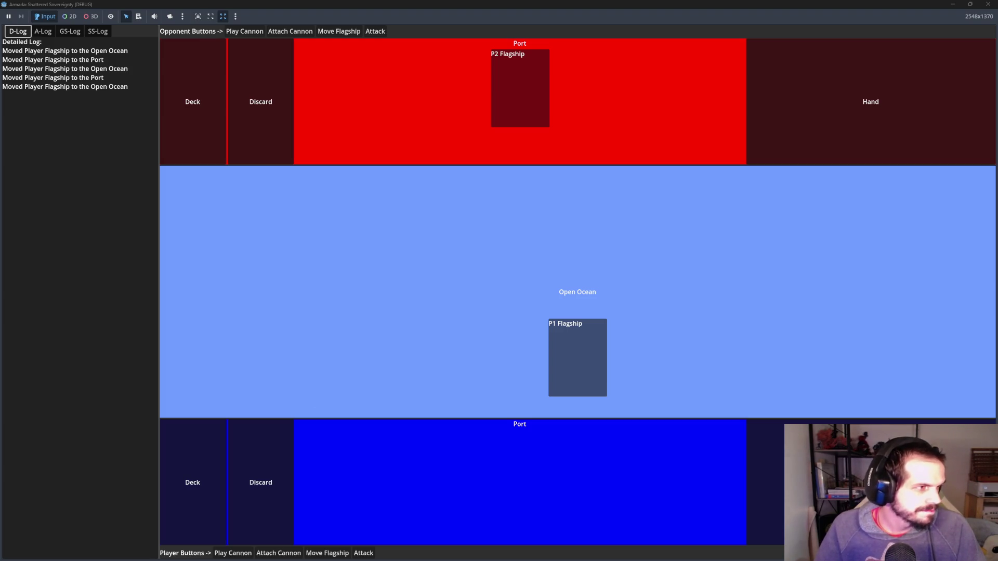
{"action": "mouse_move", "coordinate": [491, 560]}
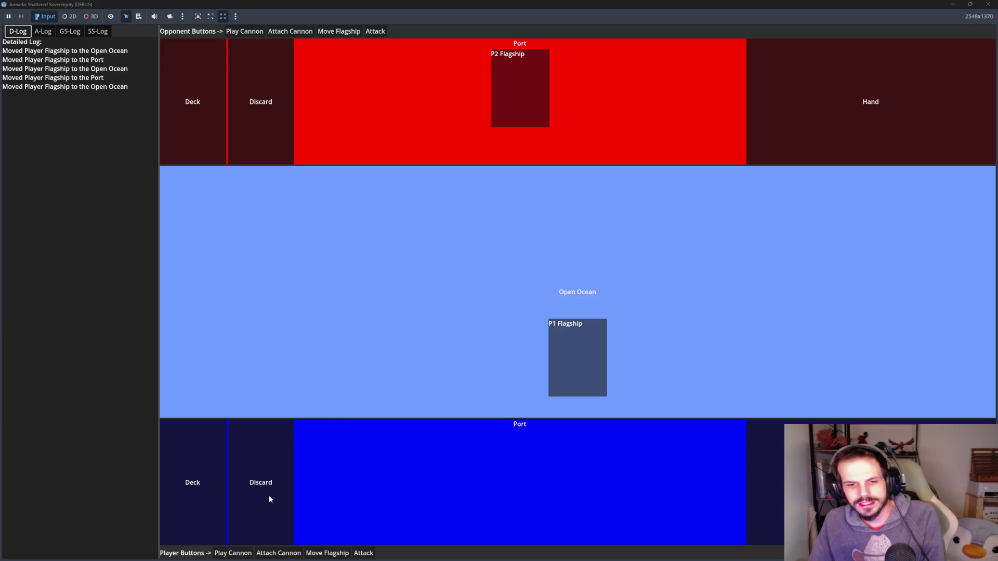
- Move P1's flagship between Open Ocean and Port, leave it in Port, then show the desktop
{"action": "left_click", "coordinate": [320, 556]}
{"action": "left_click", "coordinate": [321, 556]}
{"action": "mouse_move", "coordinate": [320, 560]}
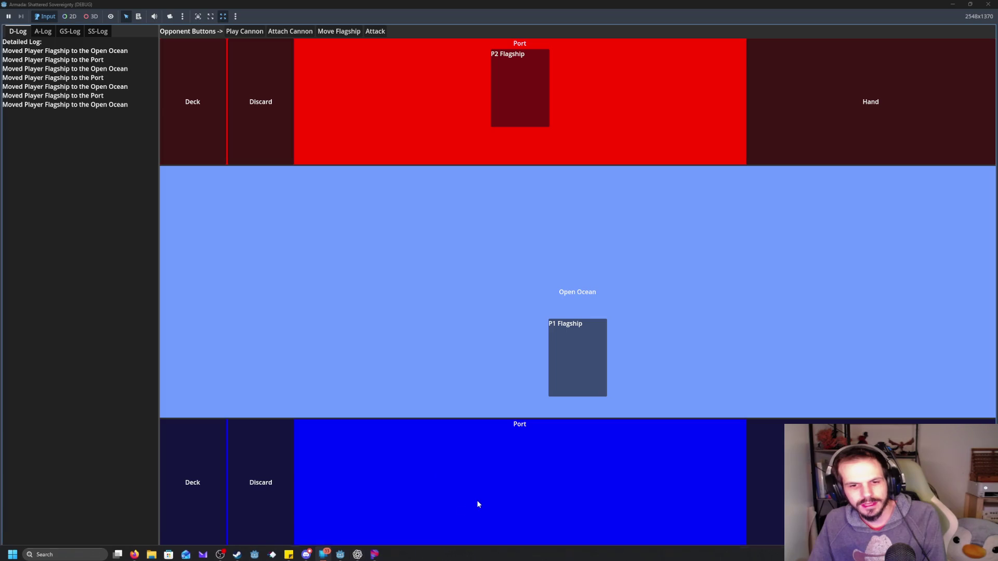
{"action": "left_click", "coordinate": [317, 555]}
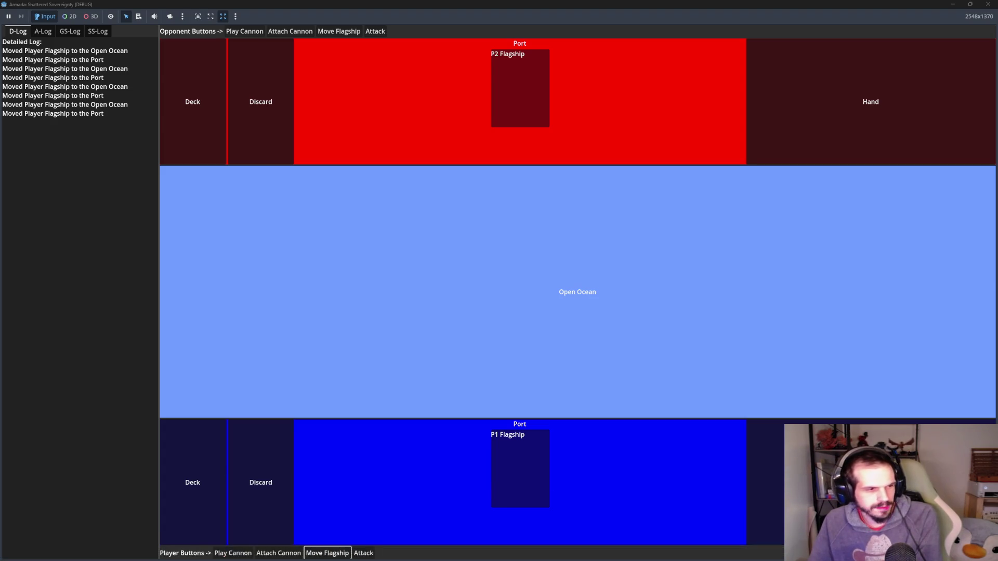
{"action": "key", "text": "super+d"}
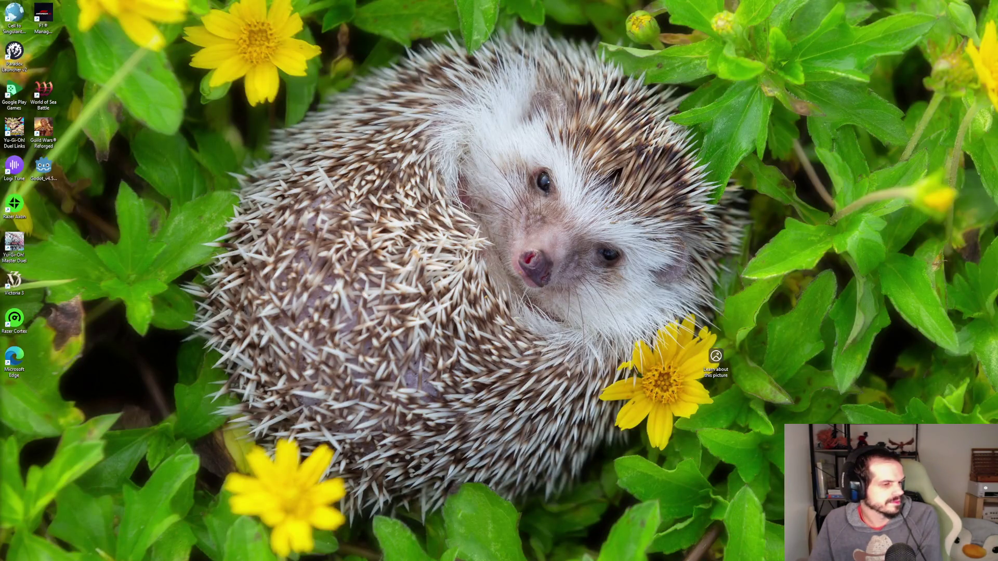
{"action": "key", "text": "super+d"}
{"action": "key", "text": "alt+Tab"}
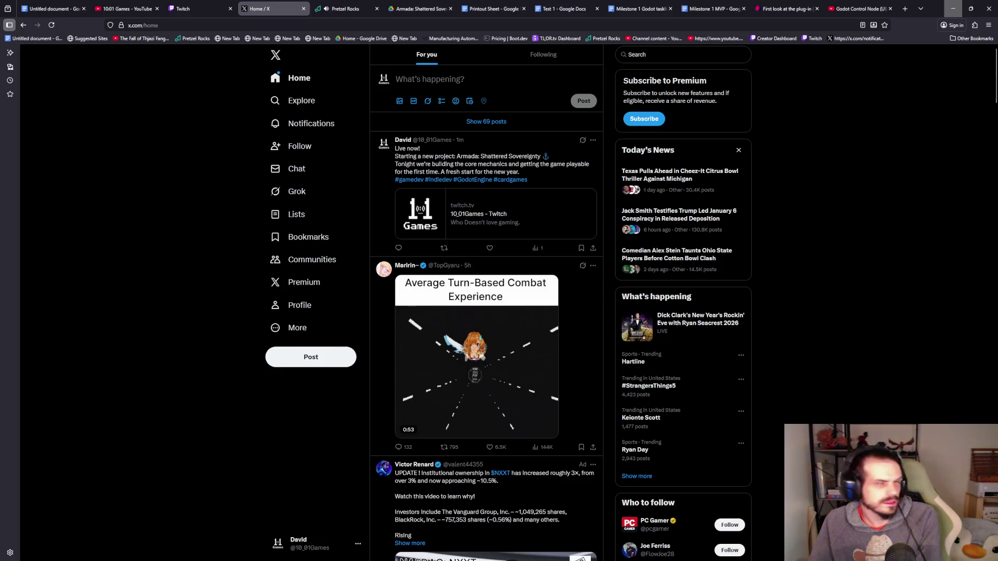
{"action": "key", "text": "super+Down"}
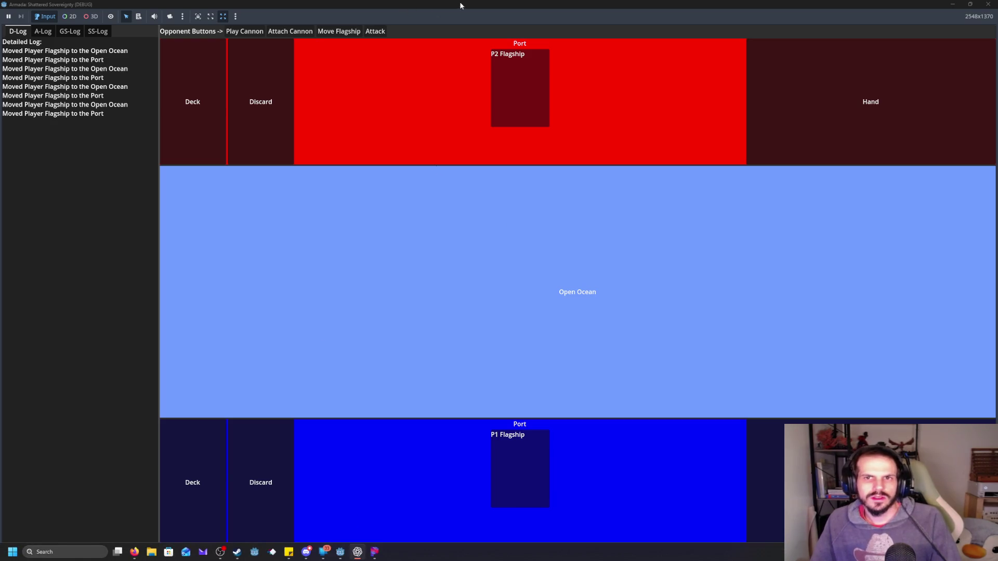
- Stop the running game and return to BoardController.gd in the script editor
{"action": "mouse_move", "coordinate": [558, 4]}
{"action": "left_mouse_down"}
{"action": "mouse_move", "coordinate": [530, 27]}
{"action": "mouse_move", "coordinate": [499, 1]}
{"action": "left_mouse_up"}
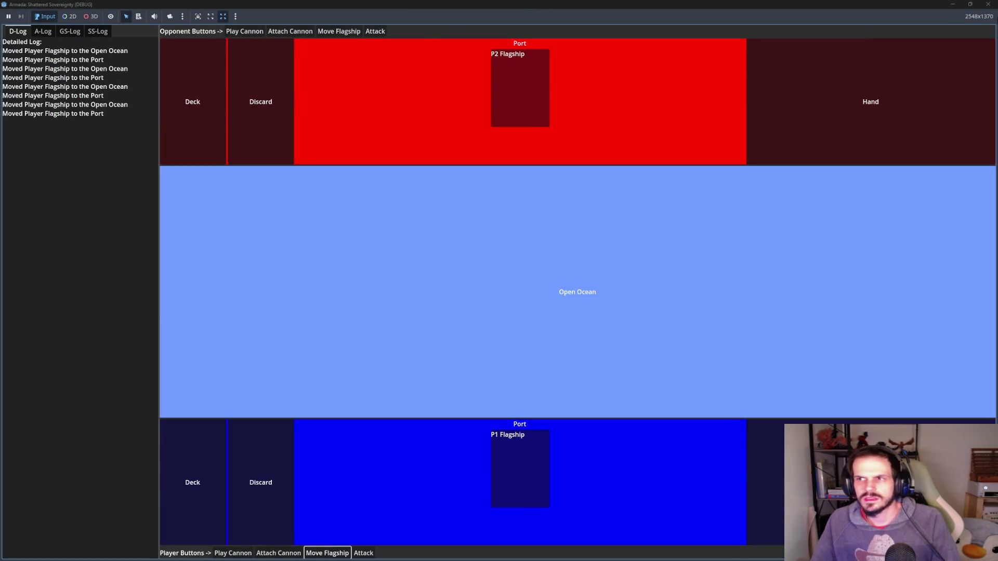
{"action": "left_click", "coordinate": [989, 6]}
{"action": "left_click", "coordinate": [458, 19]}
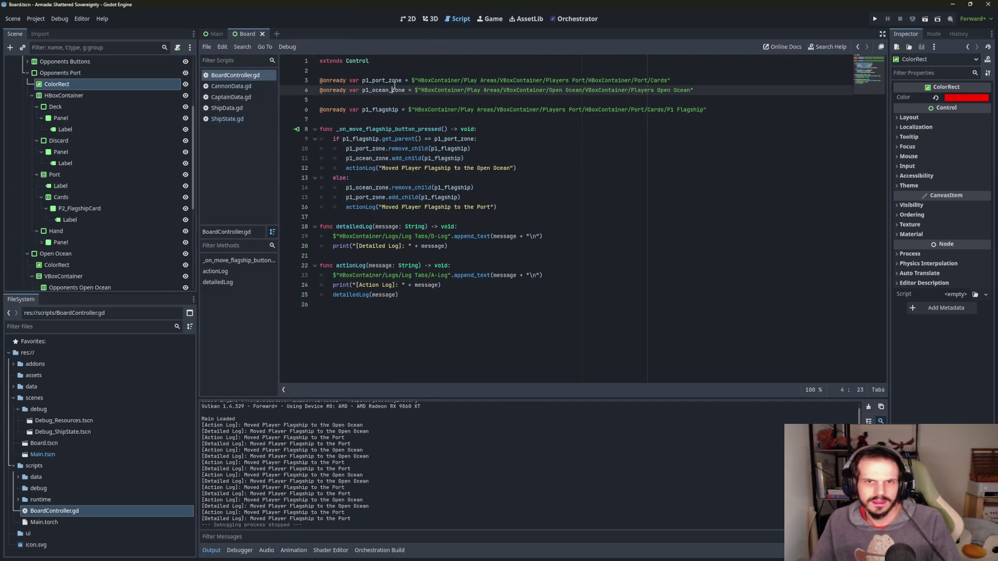
- Add a '#Player 1' comment line near the top of the script
{"action": "left_click", "coordinate": [561, 70]}
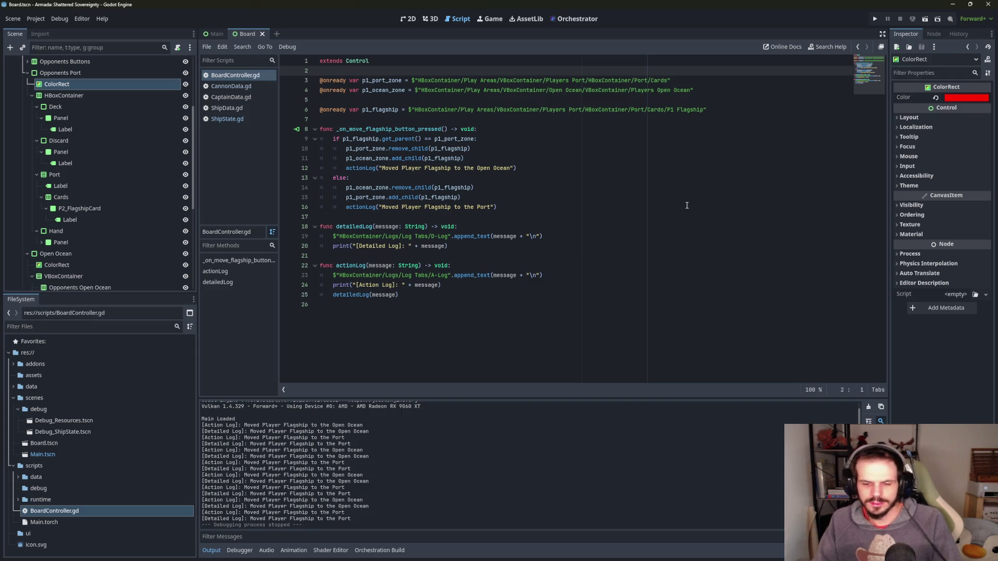
{"action": "key", "text": "Return"}
{"action": "type", "text": "#Playe"}
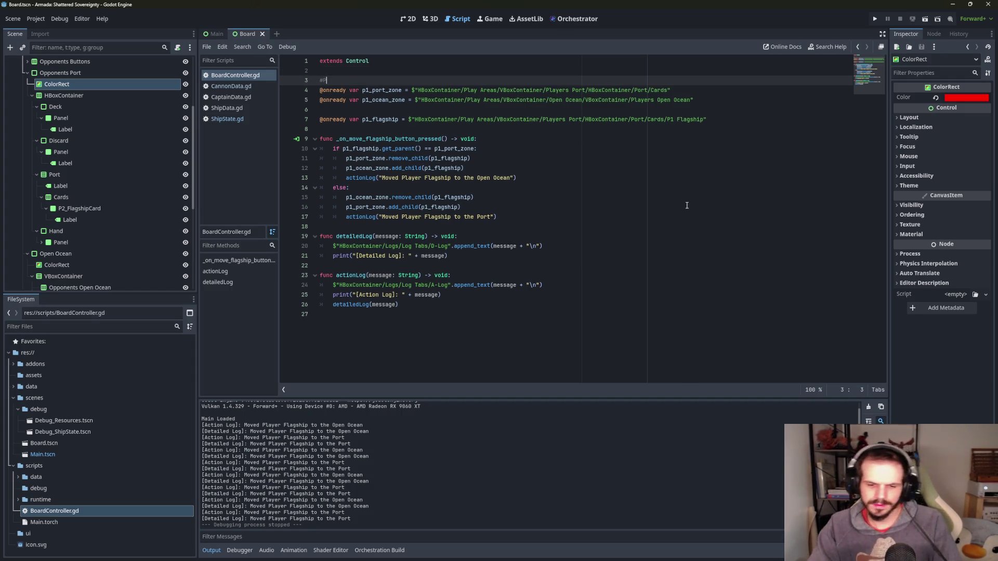
{"action": "type", "text": "r"}
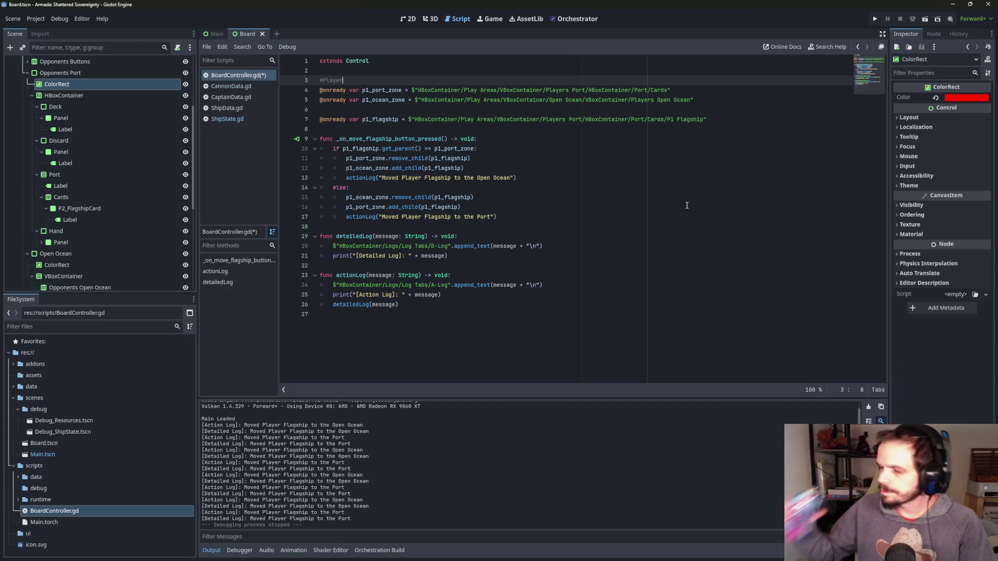
{"action": "type", "text": "1"}
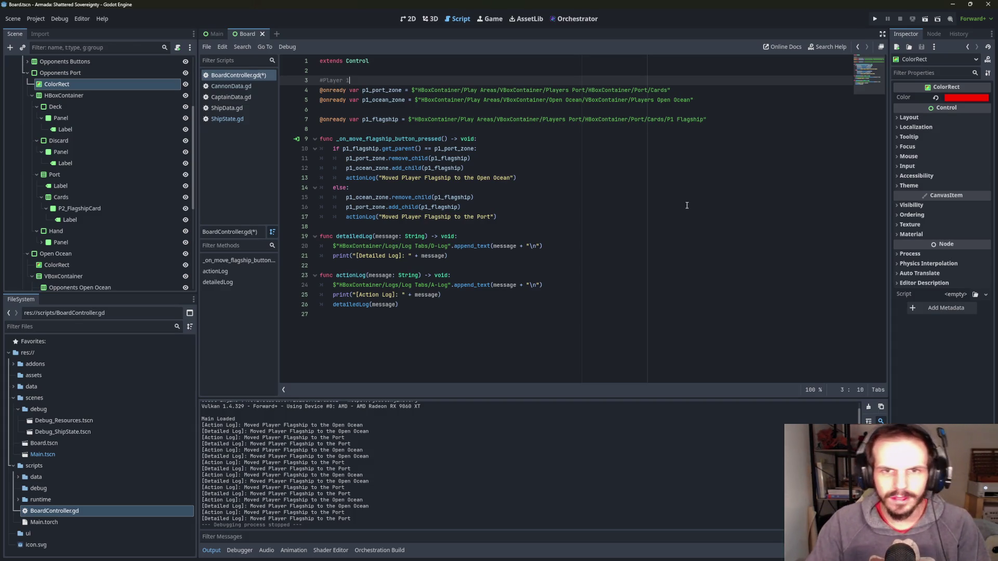
{"action": "key", "text": "Return"}
{"action": "key", "text": "Return"}
{"action": "type", "text": "Player 2"}
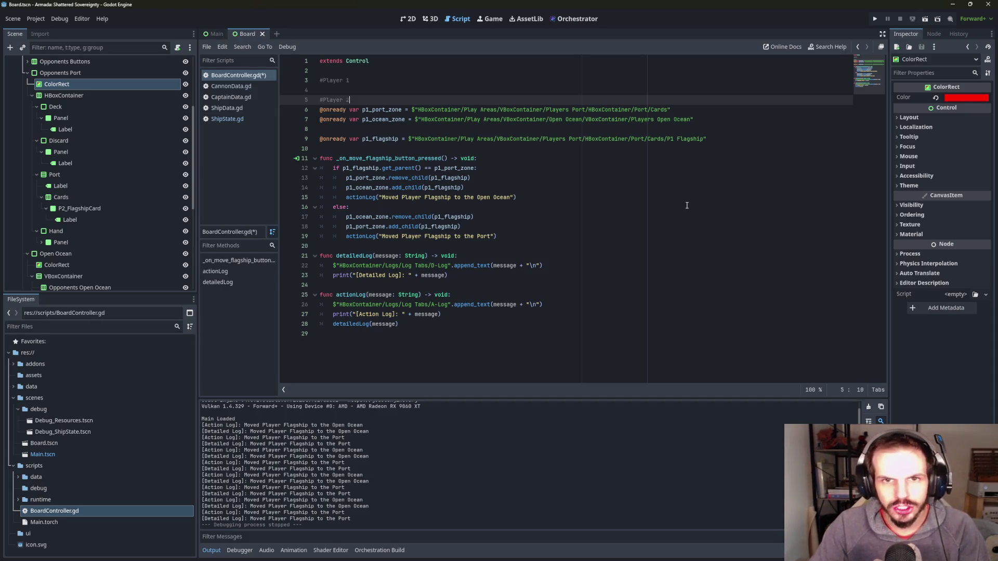
{"action": "key", "text": "Up"}
{"action": "key", "text": "Down"}
{"action": "key", "text": "Down"}
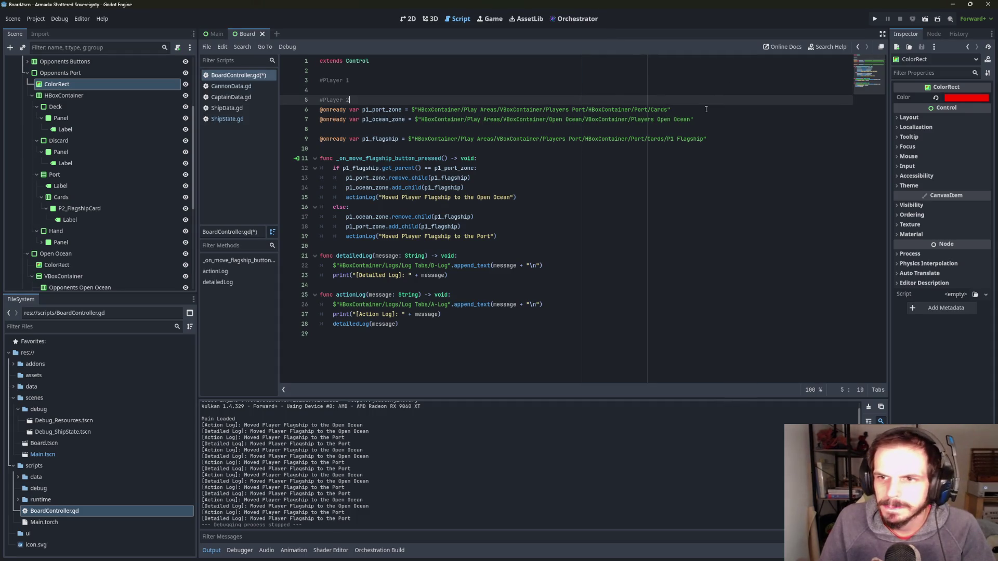
{"action": "key", "text": "End"}
{"action": "key", "text": "shift+Home"}
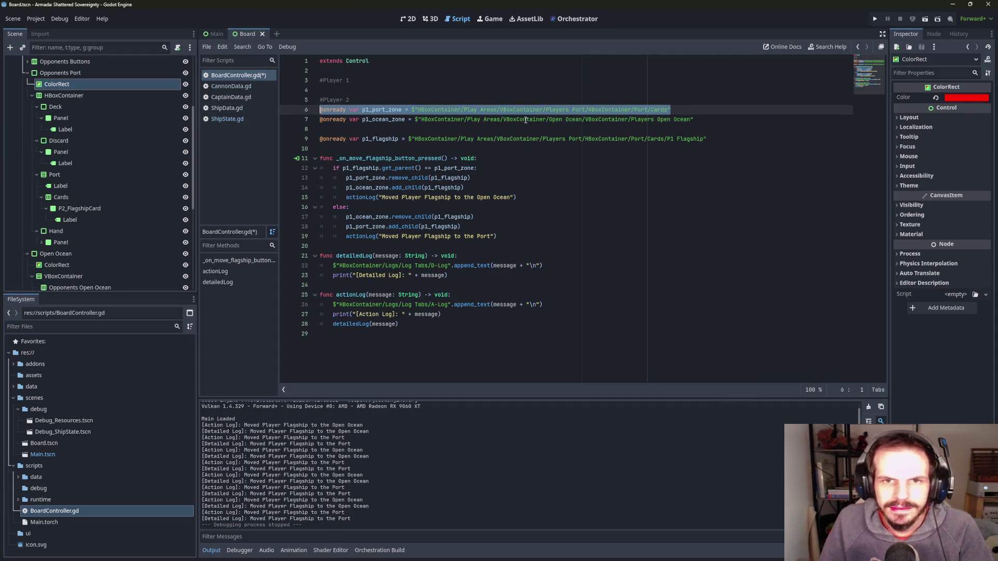
{"action": "left_click", "coordinate": [542, 137]}
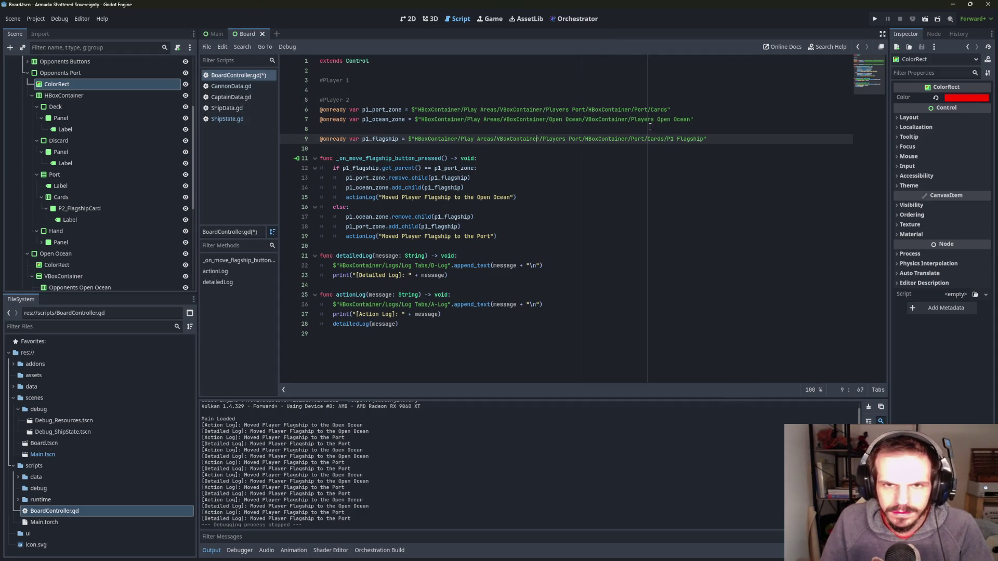
{"action": "left_click", "coordinate": [727, 137]}
{"action": "key", "text": "shift+Up"}
{"action": "key", "text": "shift+Up"}
{"action": "key", "text": "shift+Up"}
{"action": "key", "text": "shift+Home"}
{"action": "key", "text": "ctrl+c"}
{"action": "left_click", "coordinate": [370, 91]}
{"action": "key", "text": "ctrl+v"}
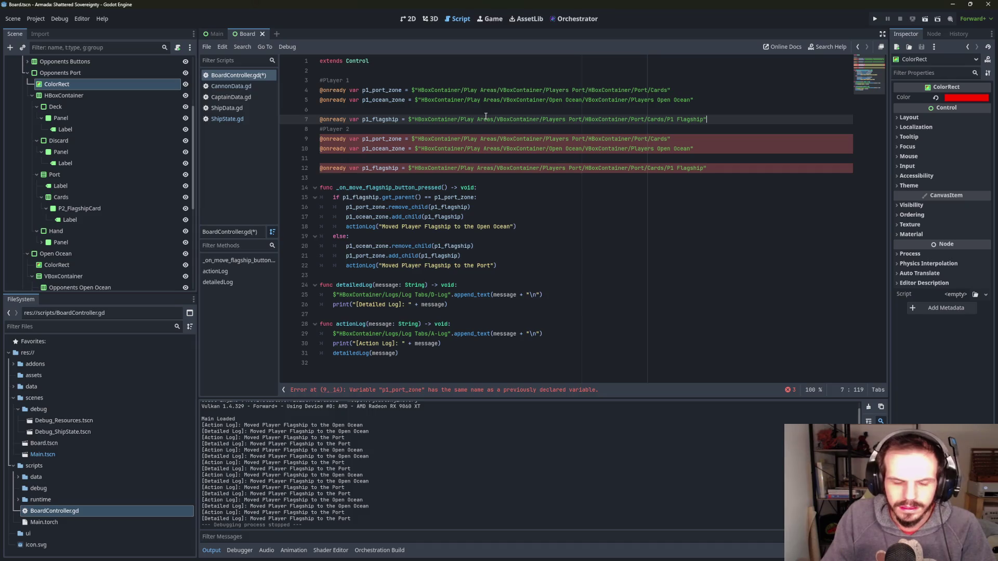
{"action": "key", "text": "ctrl+z"}
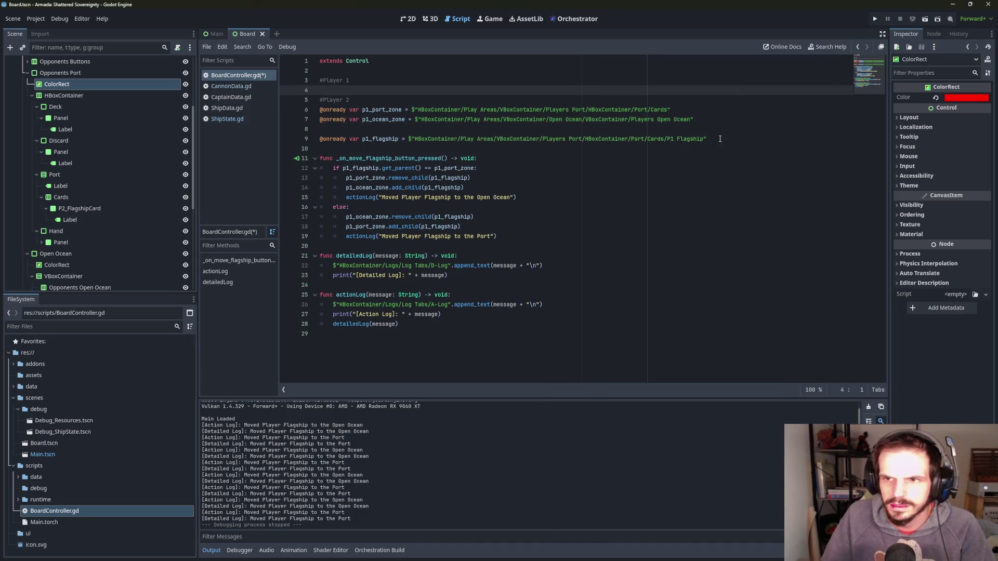
{"action": "left_click_drag", "start_coordinate": [720, 139], "coordinate": [319, 110]}
{"action": "key", "text": "Delete"}
{"action": "left_click", "coordinate": [321, 89]}
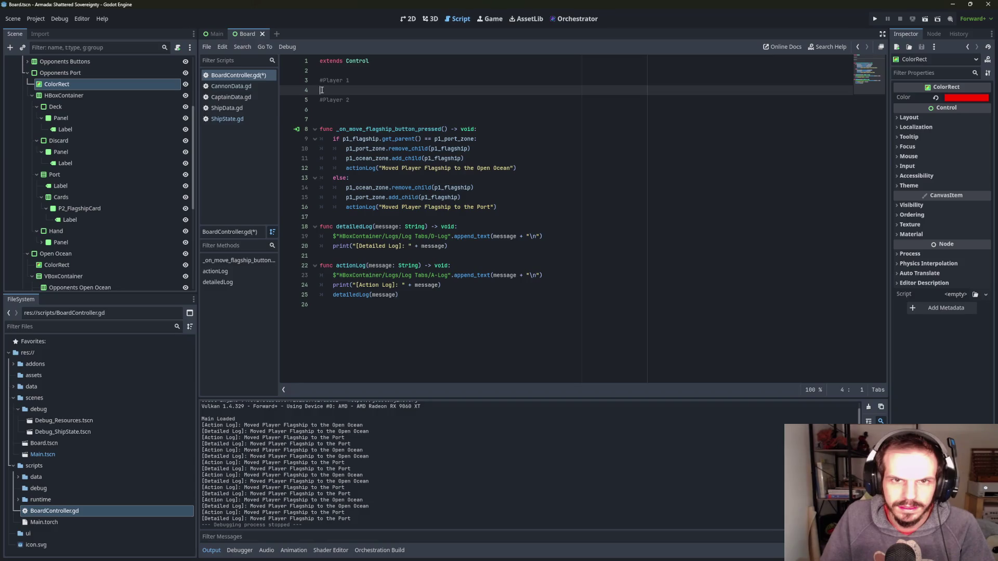
{"action": "key", "text": "ctrl+v"}
{"action": "key", "text": "Return"}
{"action": "key", "text": "Return"}
{"action": "key", "text": "Return"}
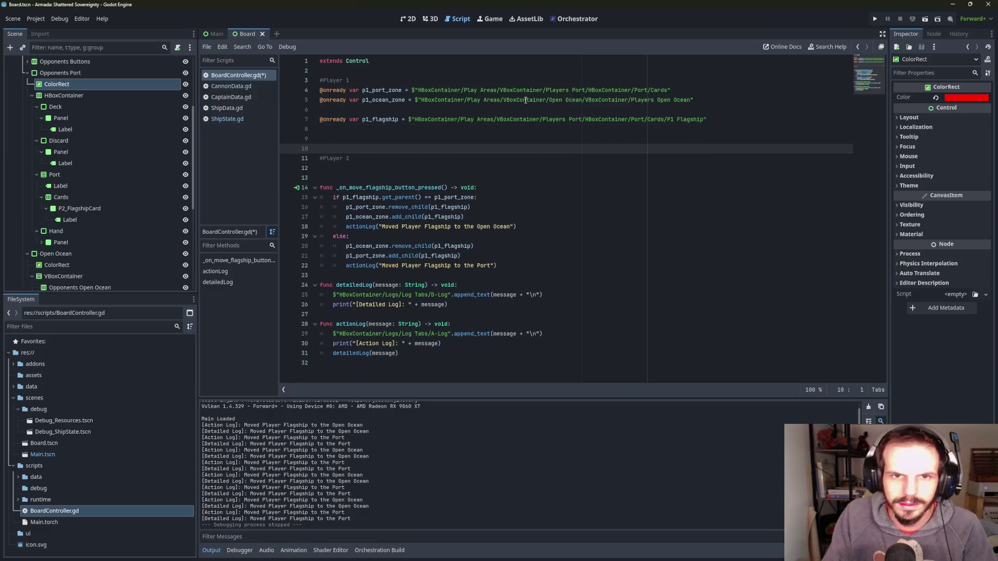
{"action": "key", "text": "Up"}
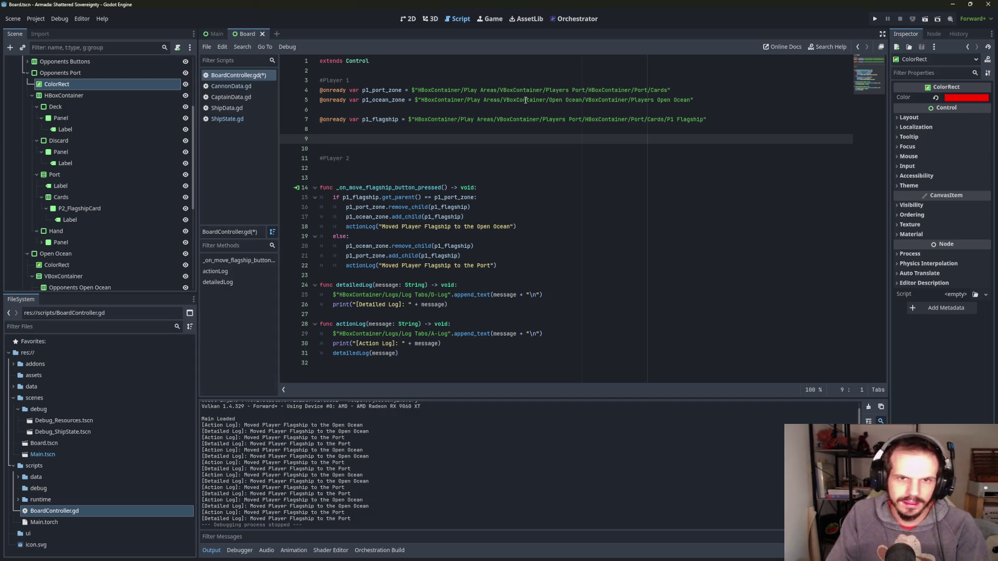
{"action": "type", "text": "hip V"}
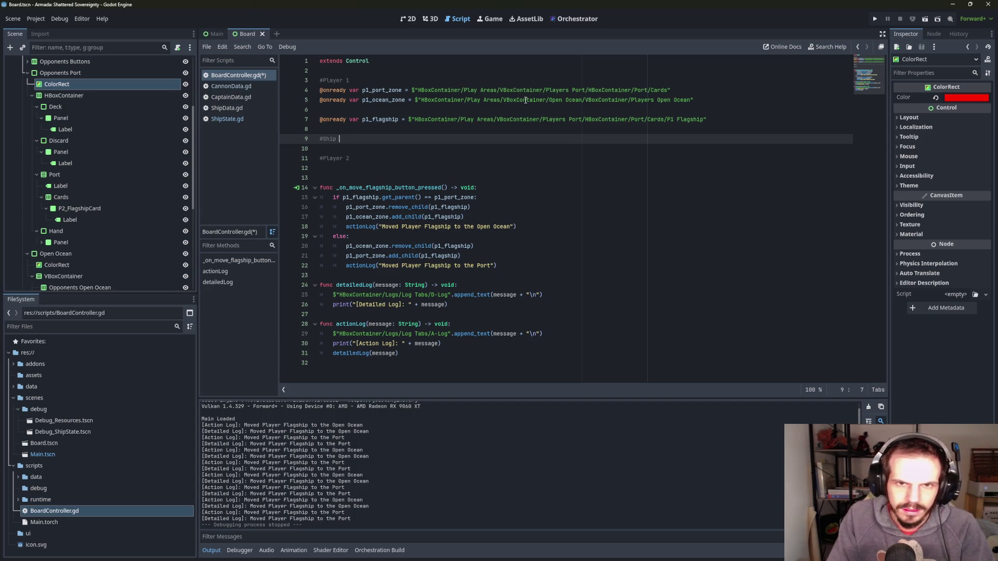
{"action": "type", "text": "ariabl"}
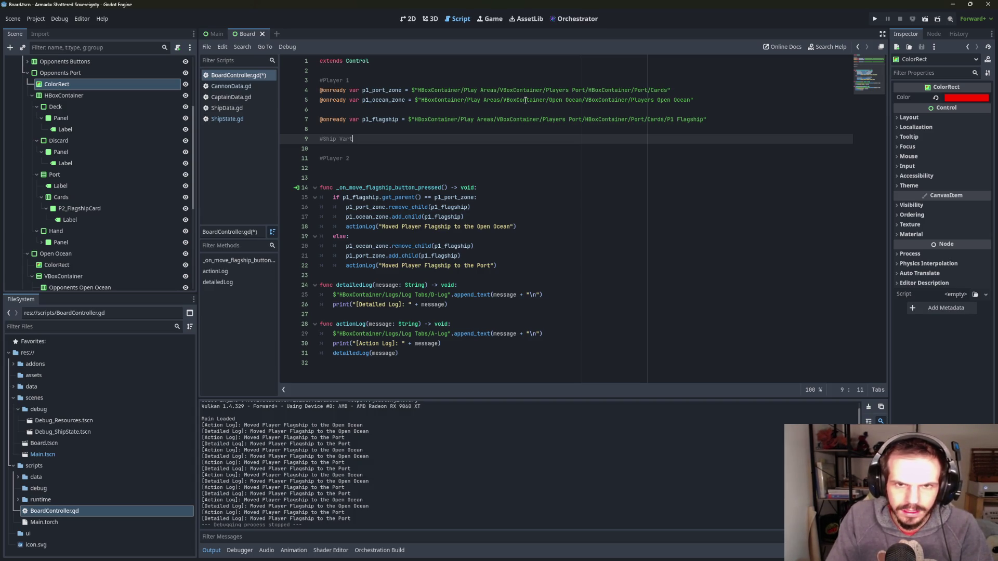
{"action": "type", "text": "es"}
{"action": "key", "text": "Return"}
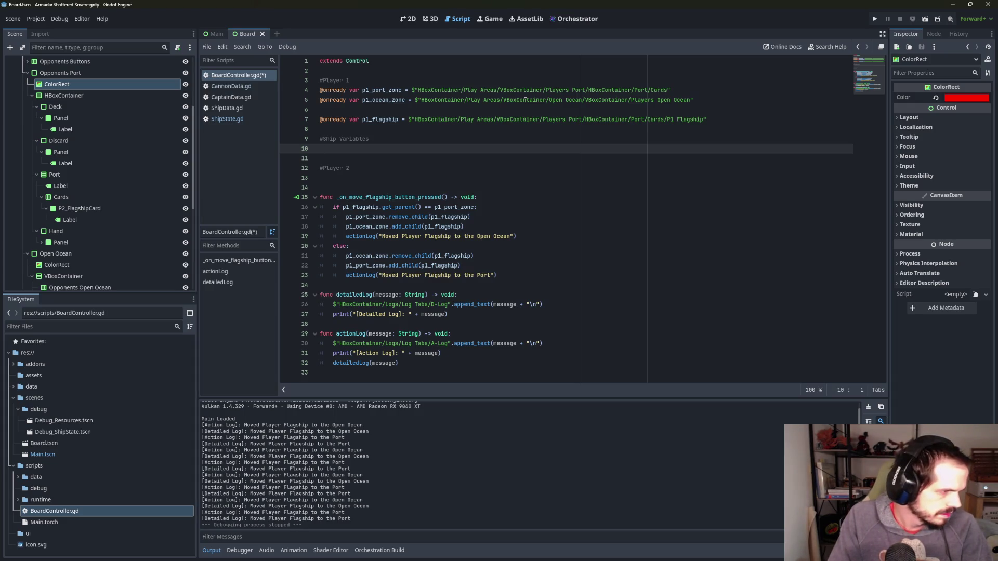
- Declare var hull_current: int = 0, var hull_mac: int = 0 and var zone: String = "Port"
{"action": "type", "text": "var "}
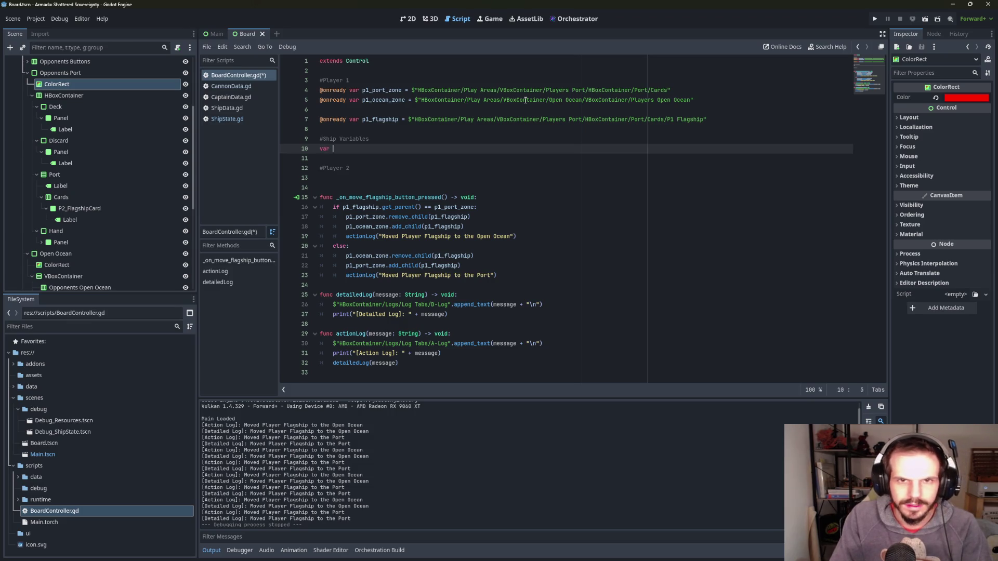
{"action": "type", "text": "hull_"}
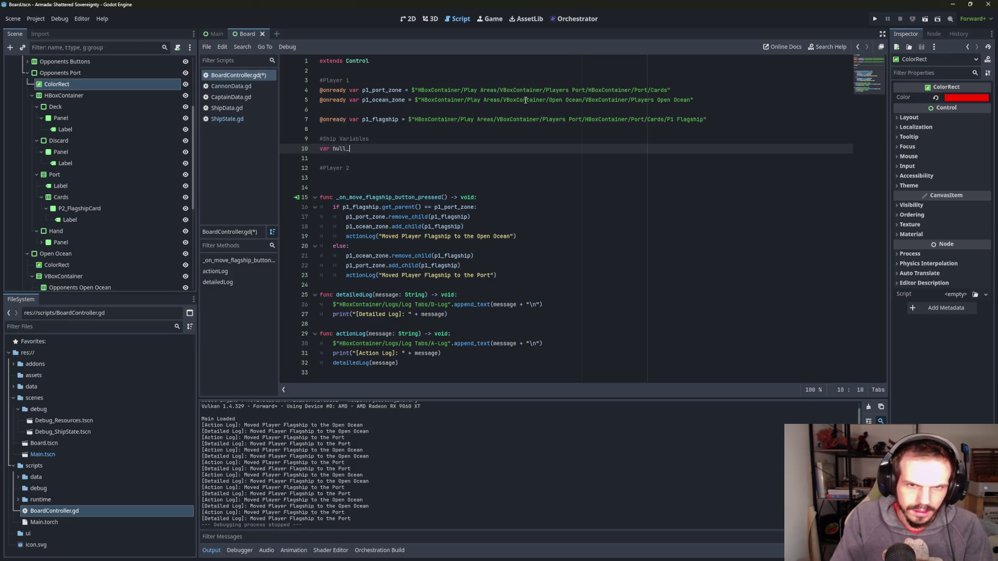
{"action": "type", "text": "current, "}
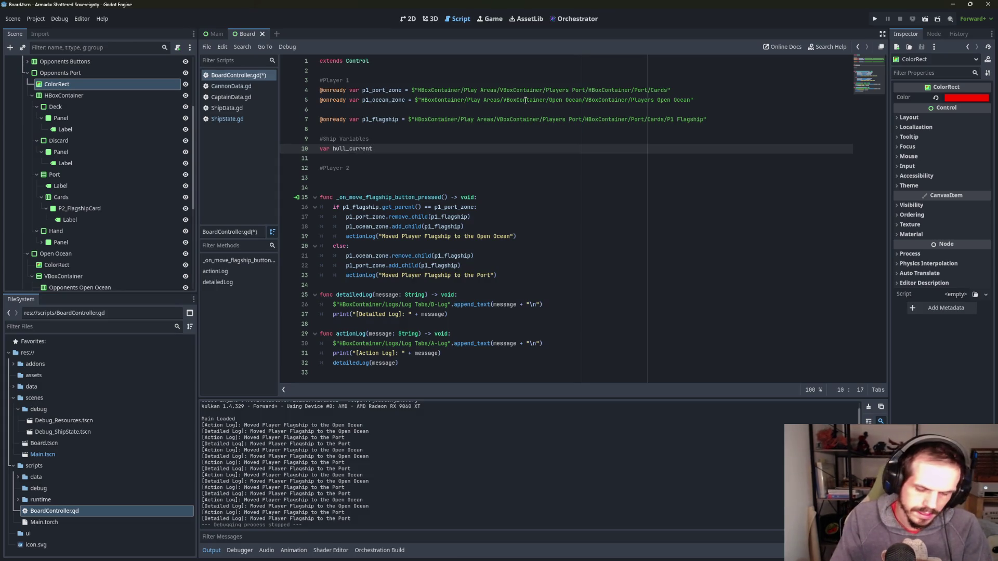
{"action": "type", "text": "hull"}
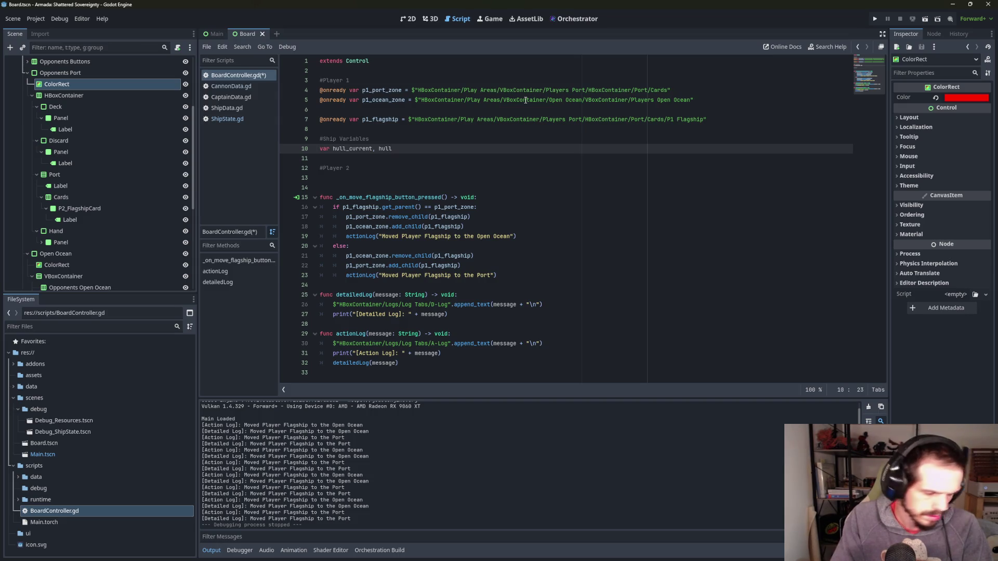
{"action": "type", "text": "_max"}
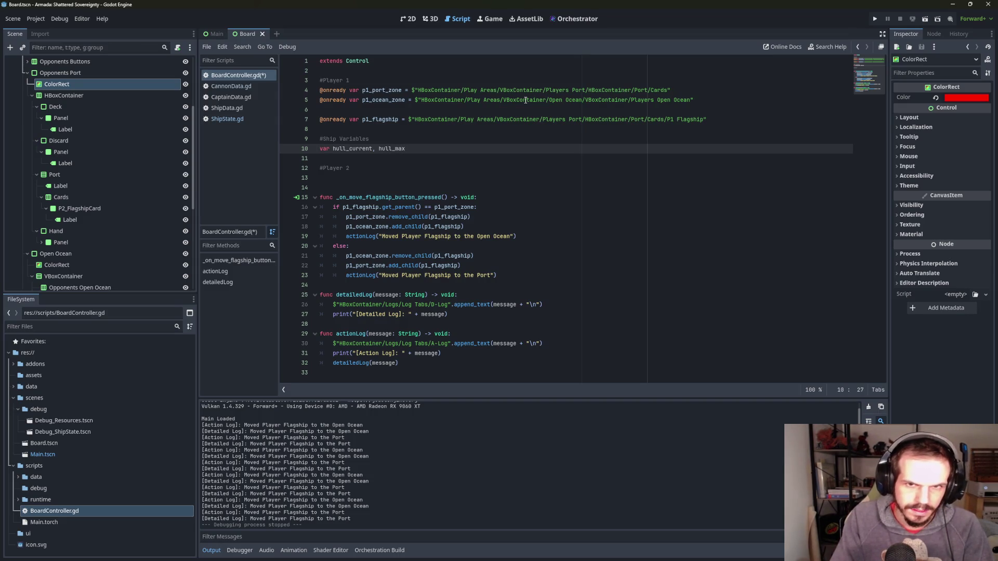
{"action": "key", "text": "BackSpace"}
{"action": "key", "text": "BackSpace"}
{"action": "key", "text": "BackSpace"}
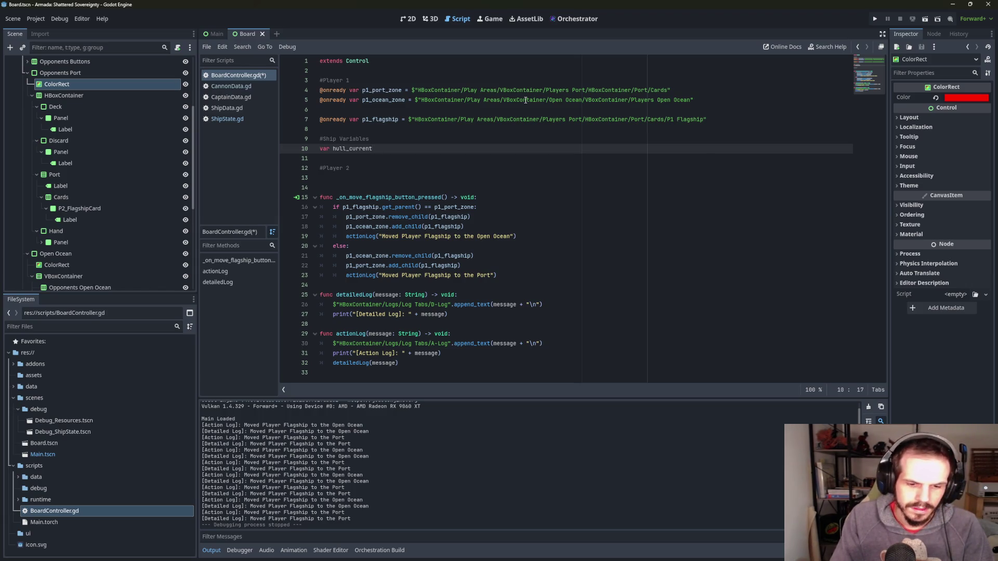
{"action": "type", "text": "int"}
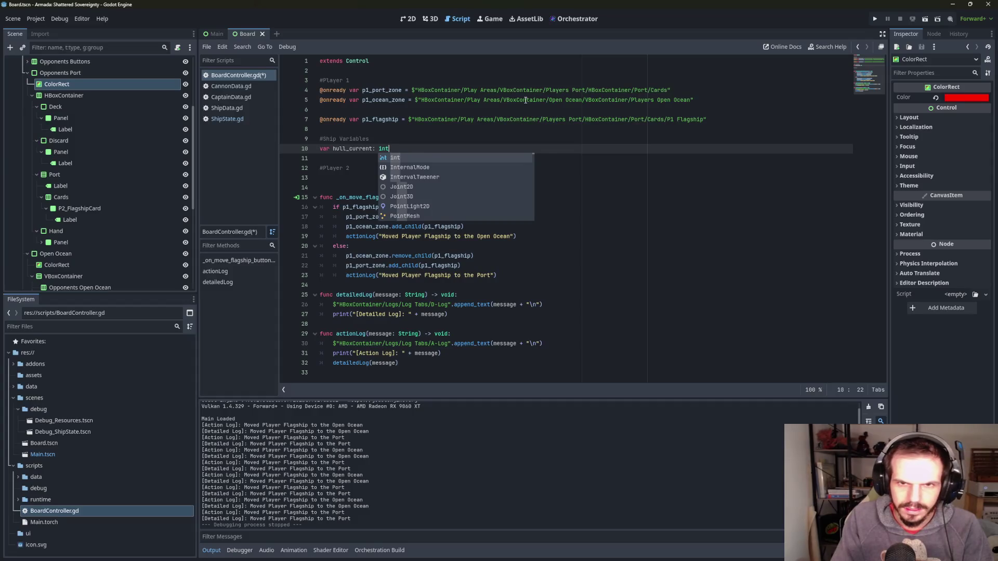
{"action": "type", "text": " ="}
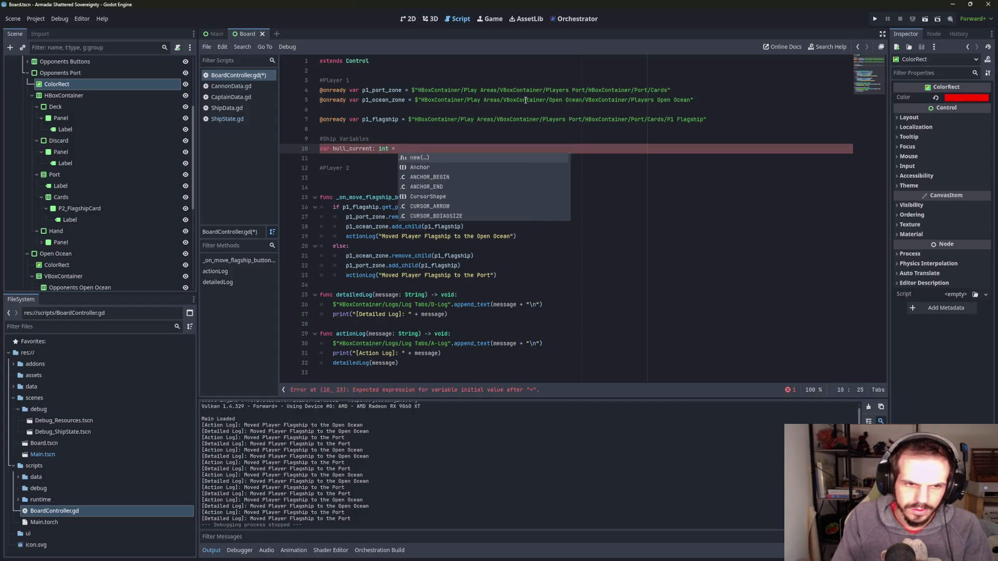
{"action": "type", "text": " 0"}
{"action": "key", "text": "Return"}
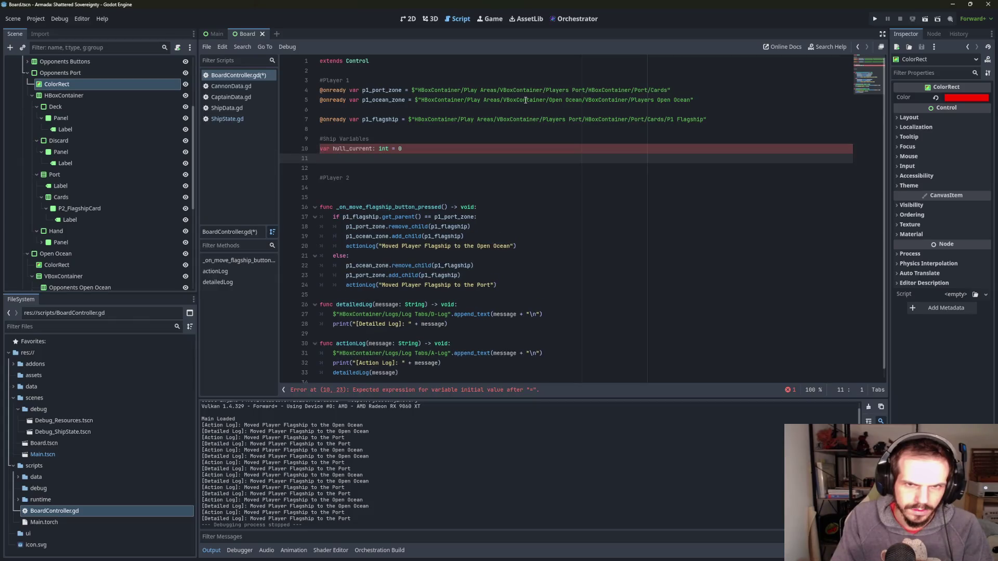
{"action": "type", "text": "var hull_mac: "}
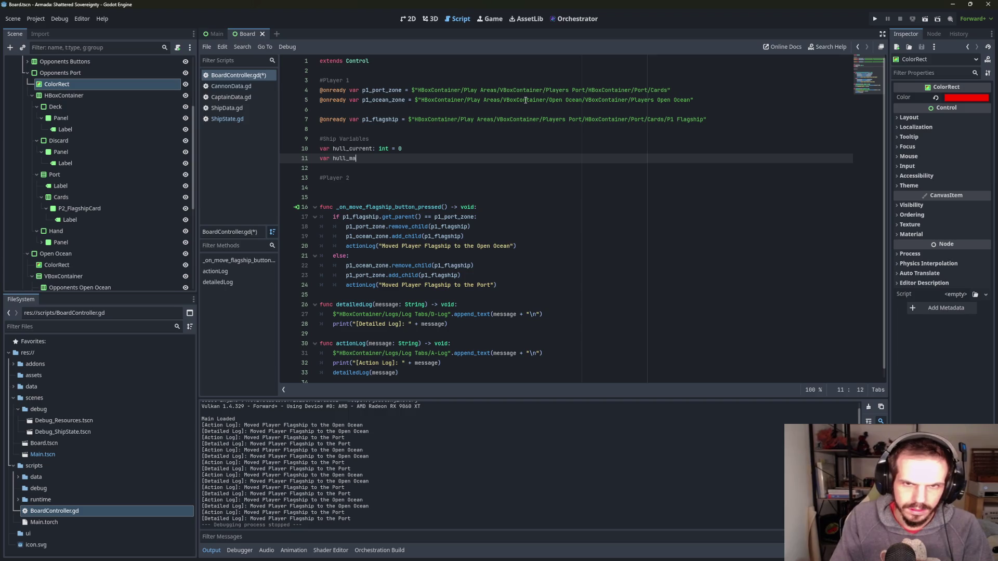
{"action": "type", "text": "int = 0"}
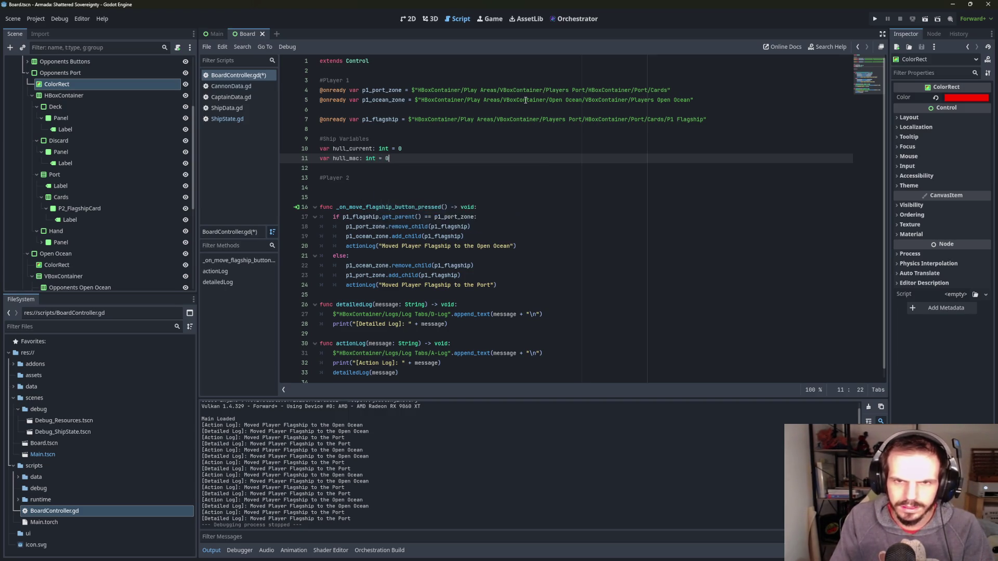
{"action": "key", "text": "Return"}
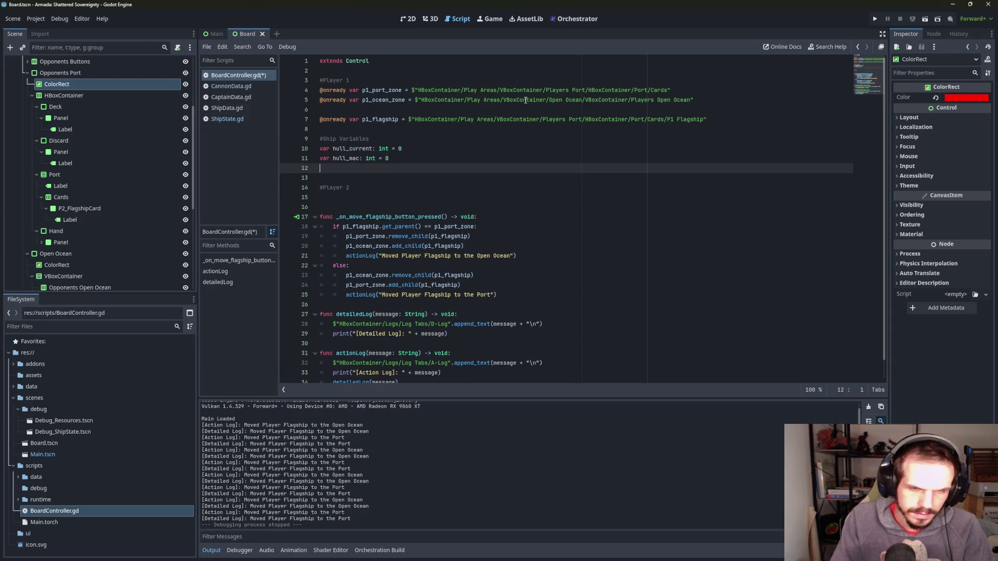
{"action": "type", "text": "ar zone: "}
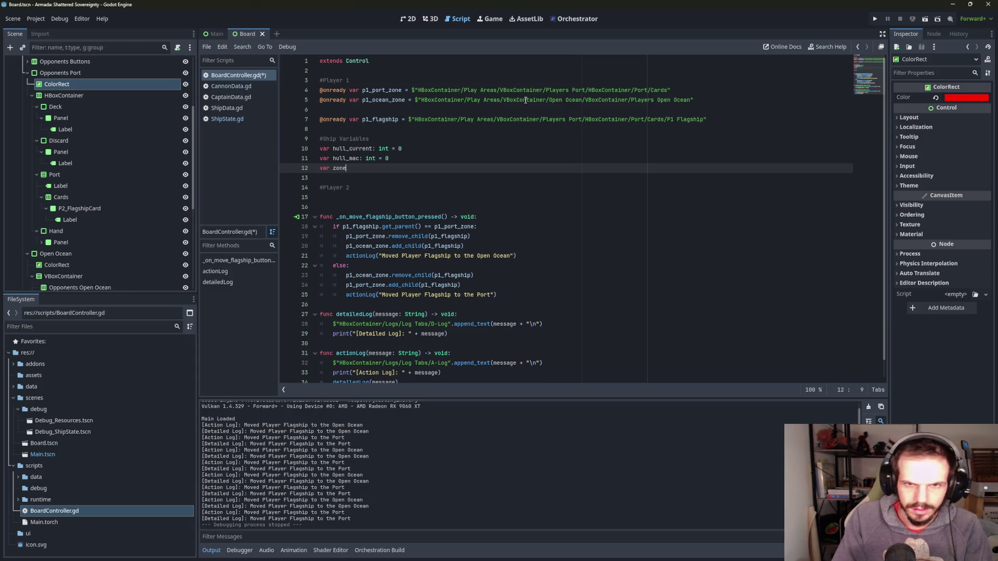
{"action": "type", "text": "String = "}
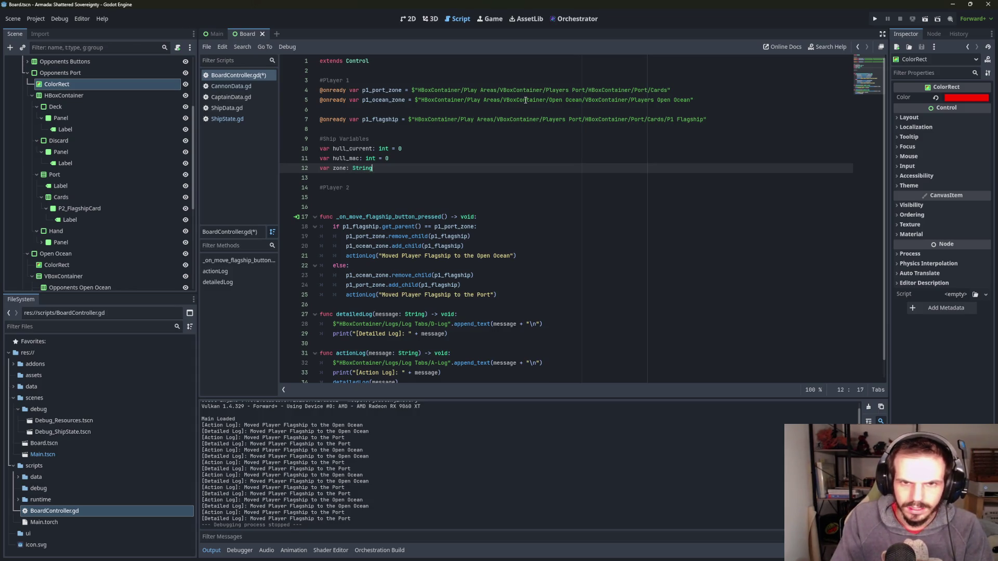
{"action": "type", "text": "\"P"}
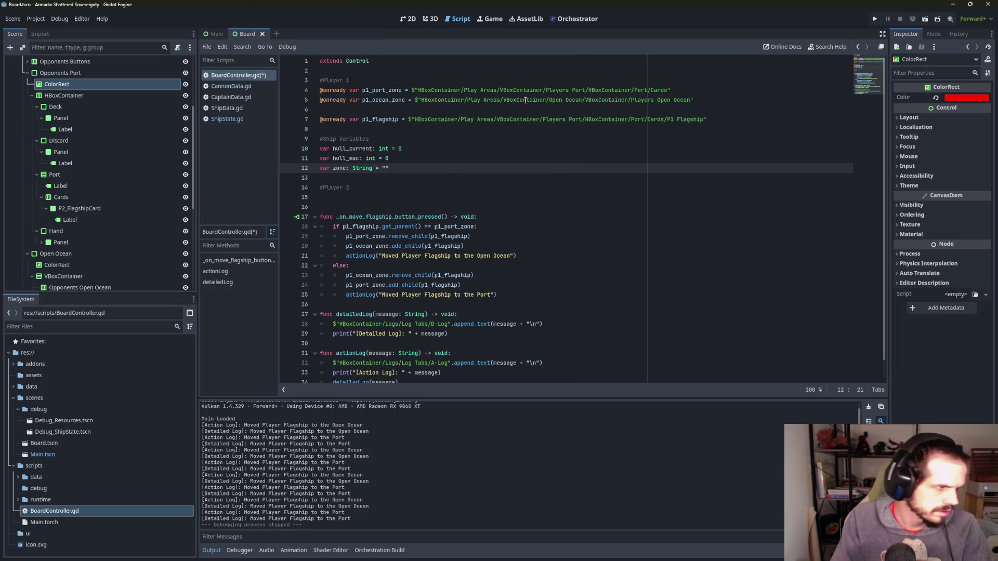
{"action": "type", "text": "ort"}
{"action": "key", "text": "Return"}
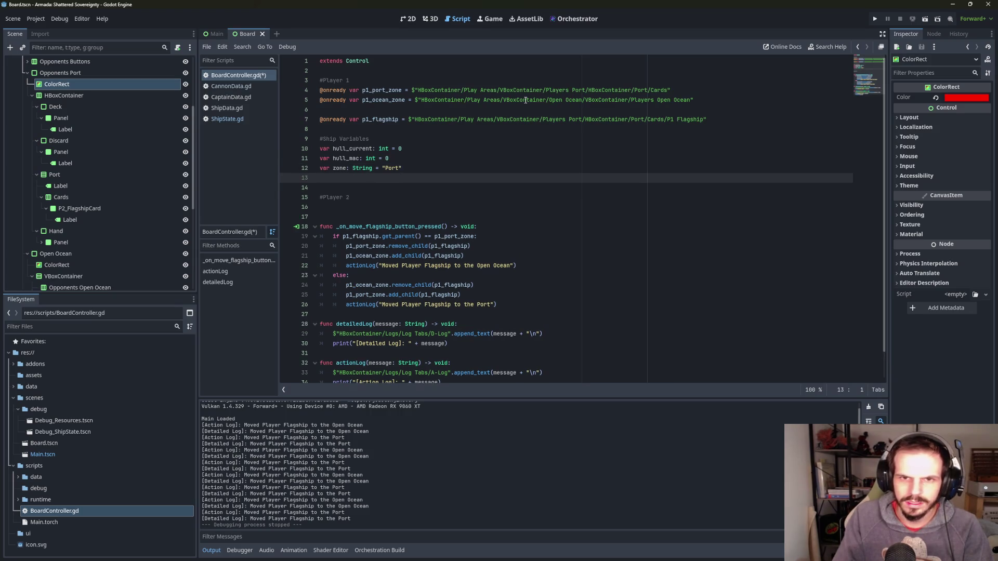
- Declare var has_cannon: bool = false and var launched: bool = false, removing a stray extra line
{"action": "type", "text": "var "}
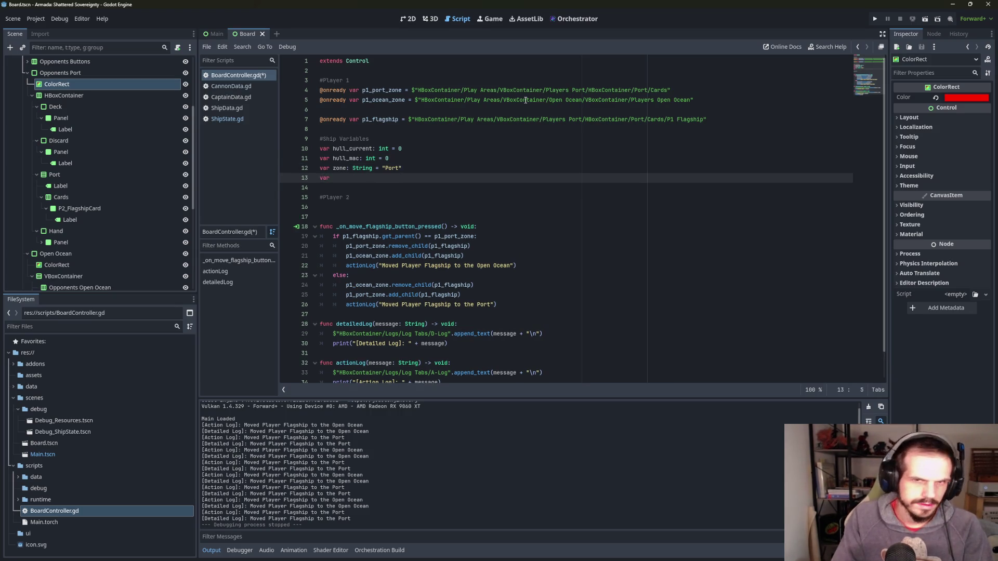
{"action": "type", "text": "has_cannon: "}
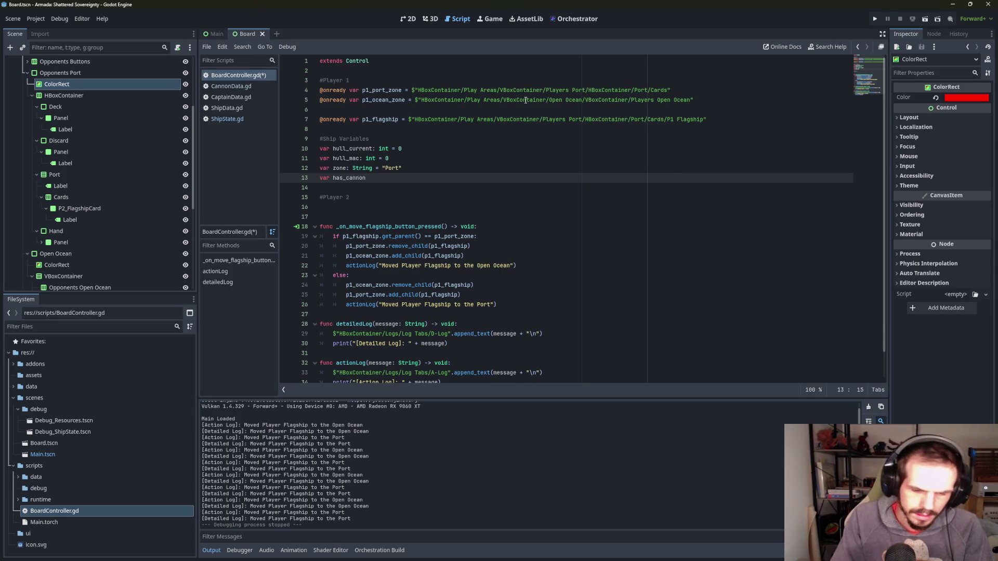
{"action": "type", "text": "boo"}
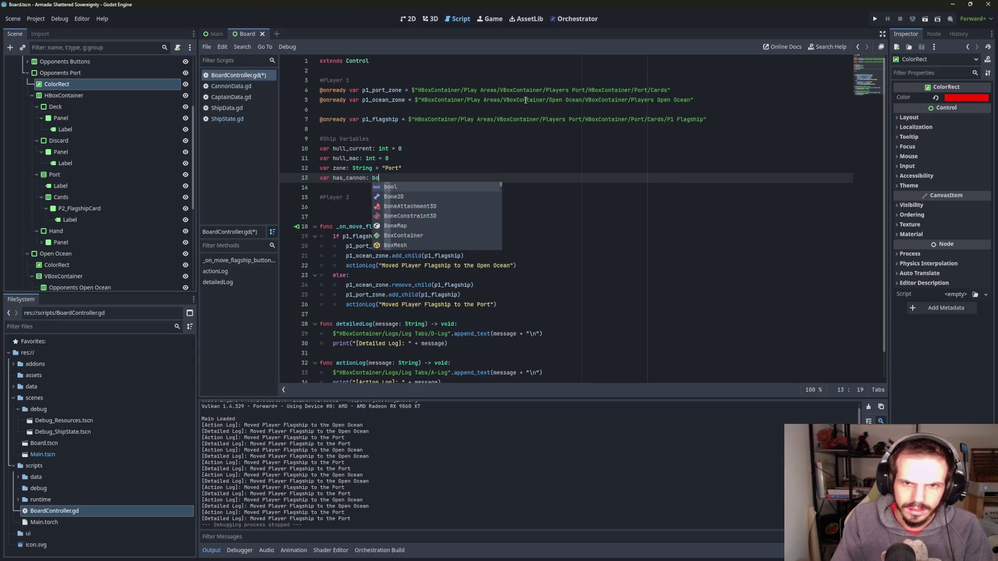
{"action": "key", "text": "Return"}
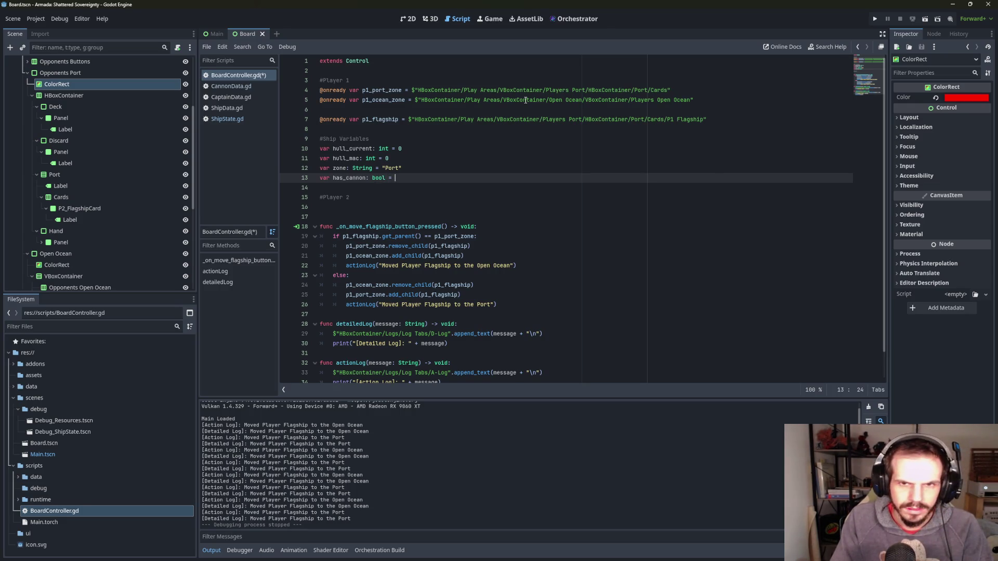
{"action": "type", "text": "false"}
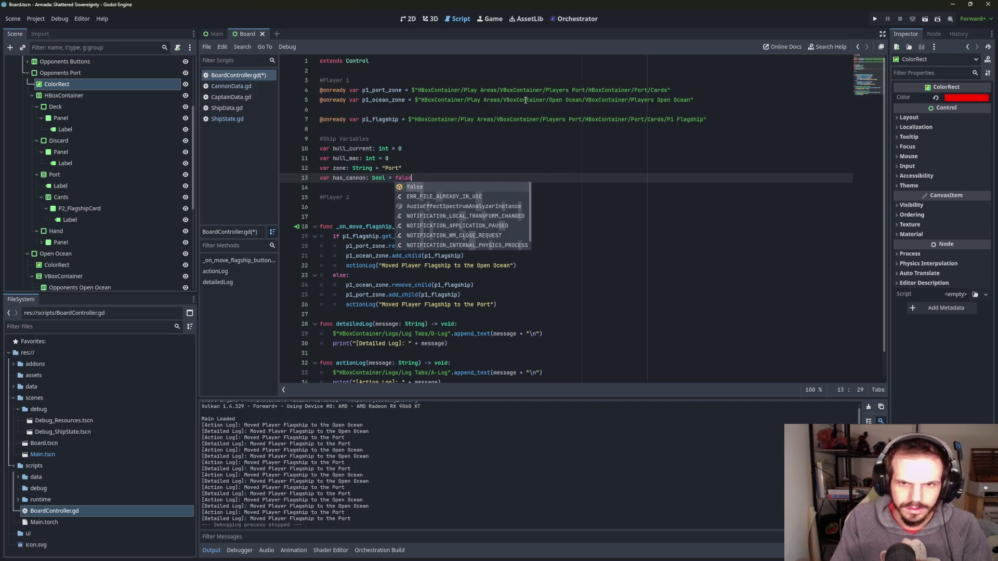
{"action": "key", "text": "Return"}
{"action": "key", "text": "Return"}
{"action": "type", "text": "var "}
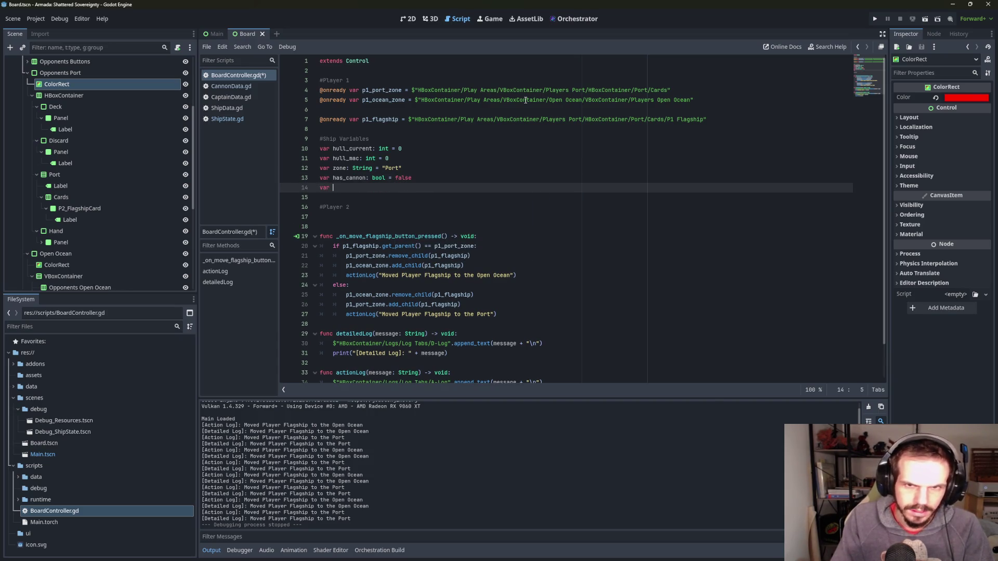
{"action": "type", "text": "launched:"}
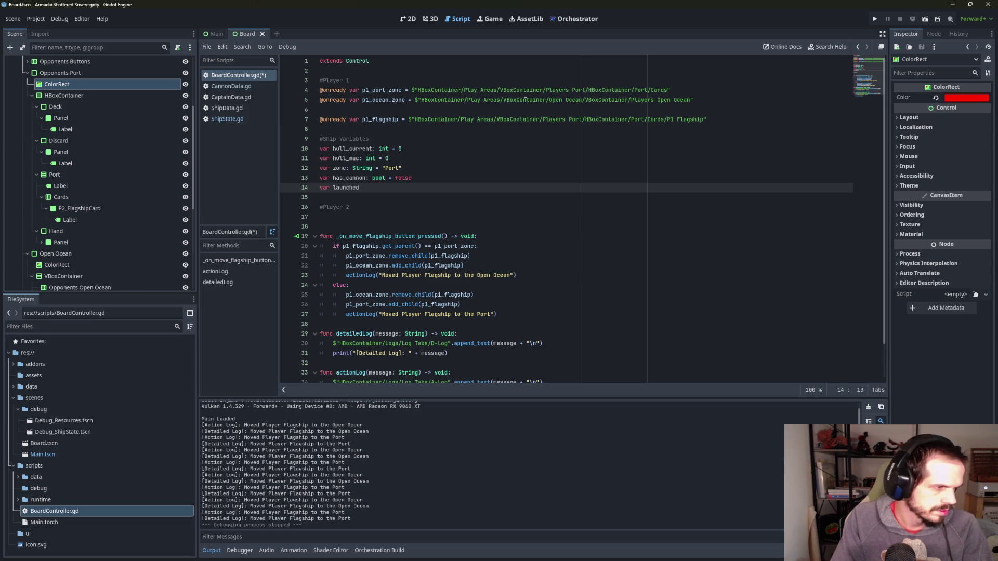
{"action": "type", "text": " bool = f"}
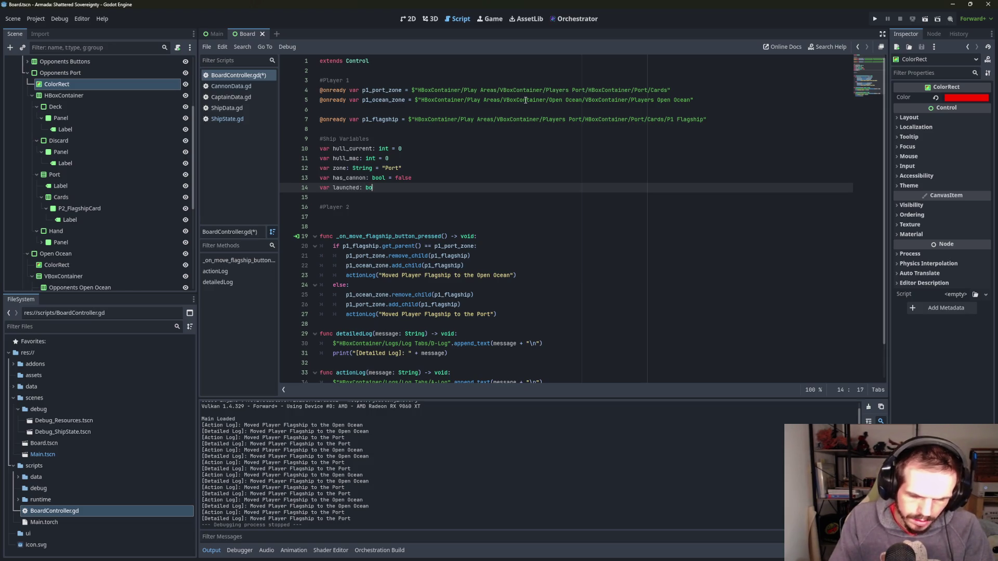
{"action": "type", "text": "alse"}
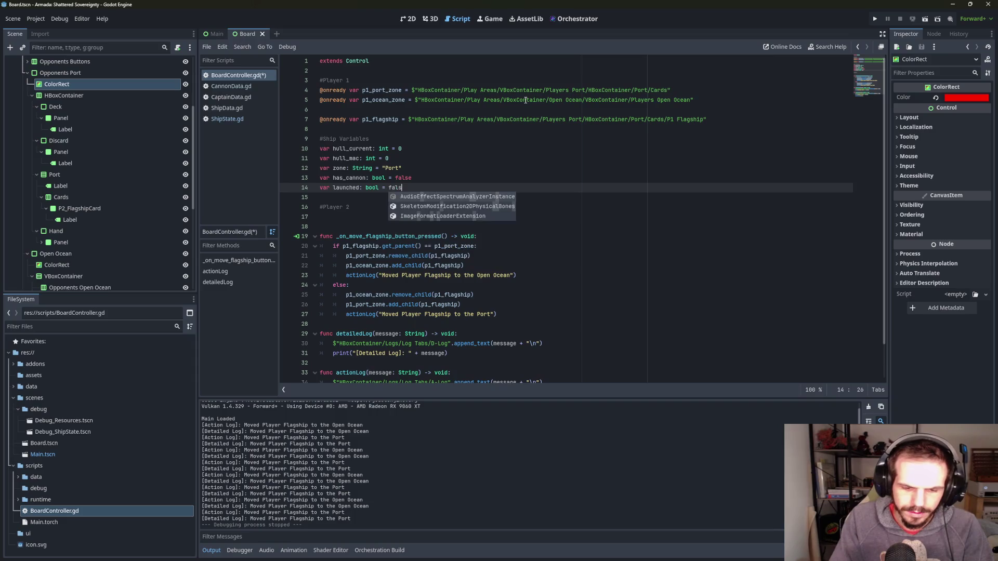
{"action": "key", "text": "Return"}
{"action": "type", "text": "var"}
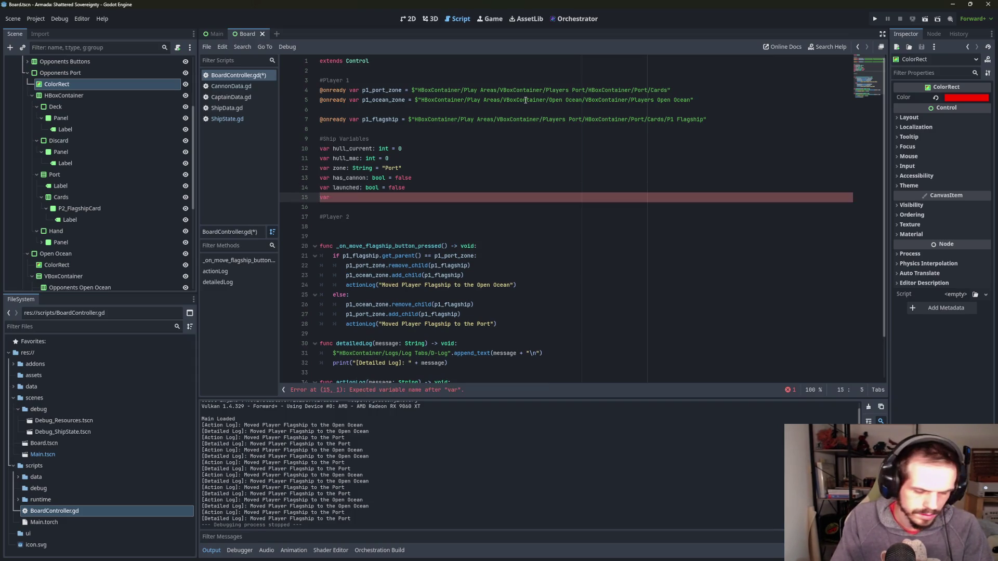
{"action": "type", "text": "move"}
{"action": "key", "text": "BackSpace"}
{"action": "key", "text": "BackSpace"}
{"action": "key", "text": "BackSpace"}
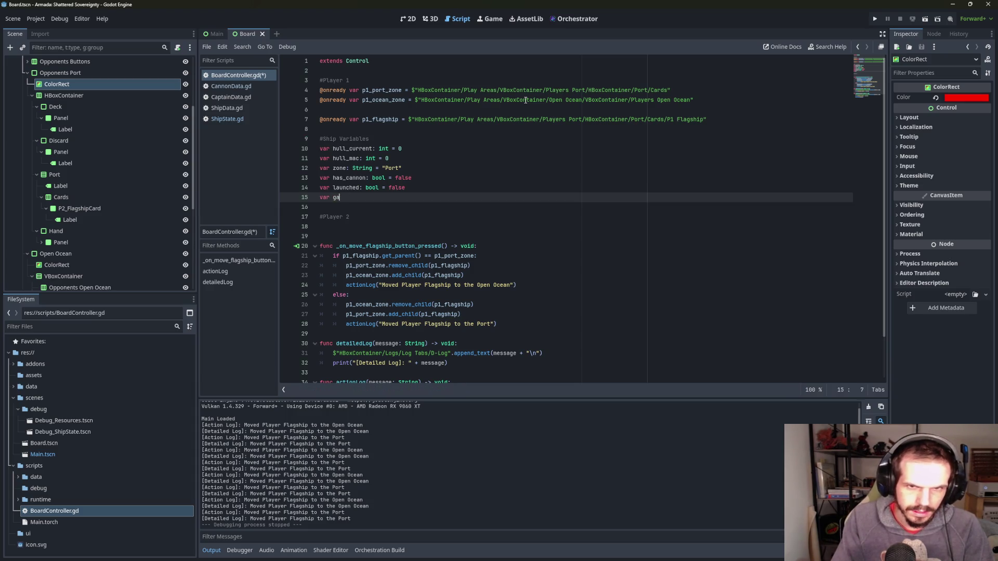
{"action": "key", "text": "BackSpace"}
{"action": "key", "text": "BackSpace"}
{"action": "key", "text": "BackSpace"}
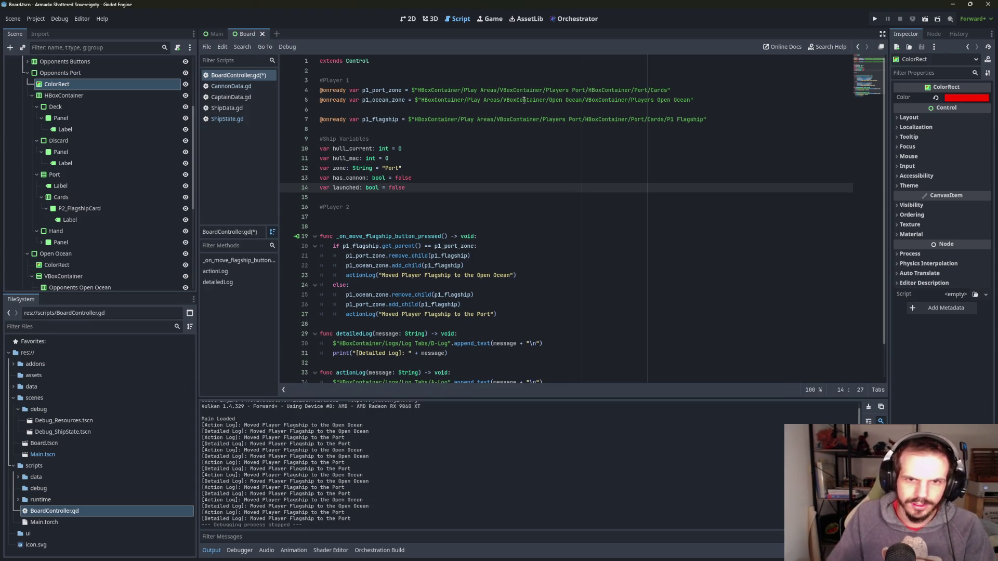
{"action": "left_click", "coordinate": [333, 149]}
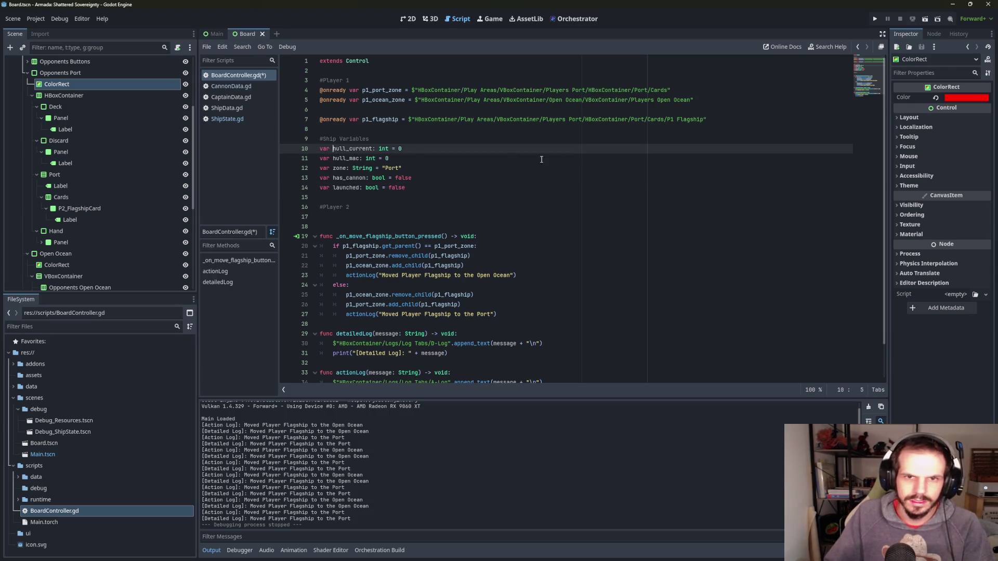
- Prefix hull_current, hull_mac, zone, has_cannon and launched with f1_
{"action": "type", "text": "f1_"}
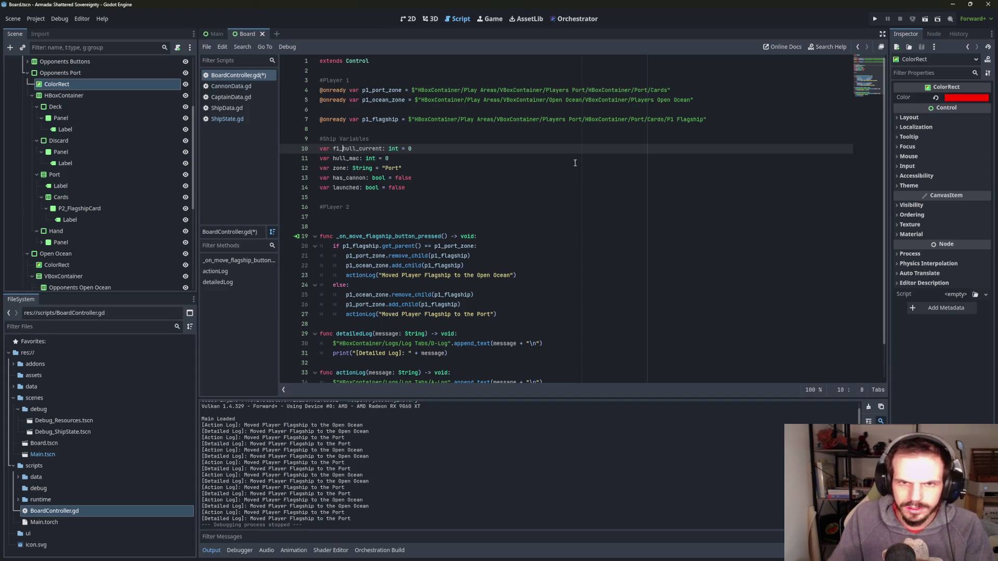
{"action": "left_click", "coordinate": [333, 155]}
{"action": "left_click_drag", "start_coordinate": [344, 149], "coordinate": [334, 150]}
{"action": "key", "text": "ctrl+c"}
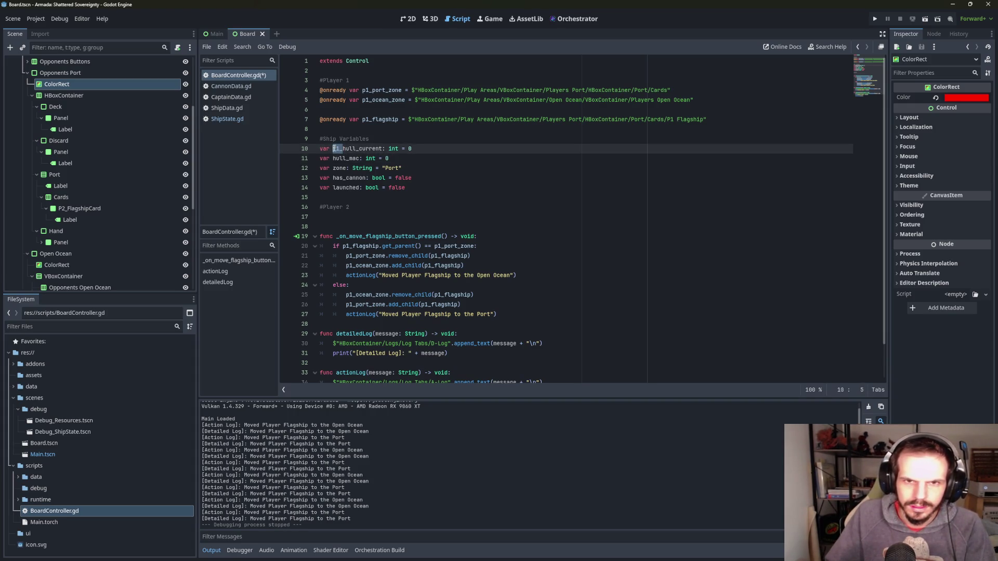
{"action": "key", "text": "Down"}
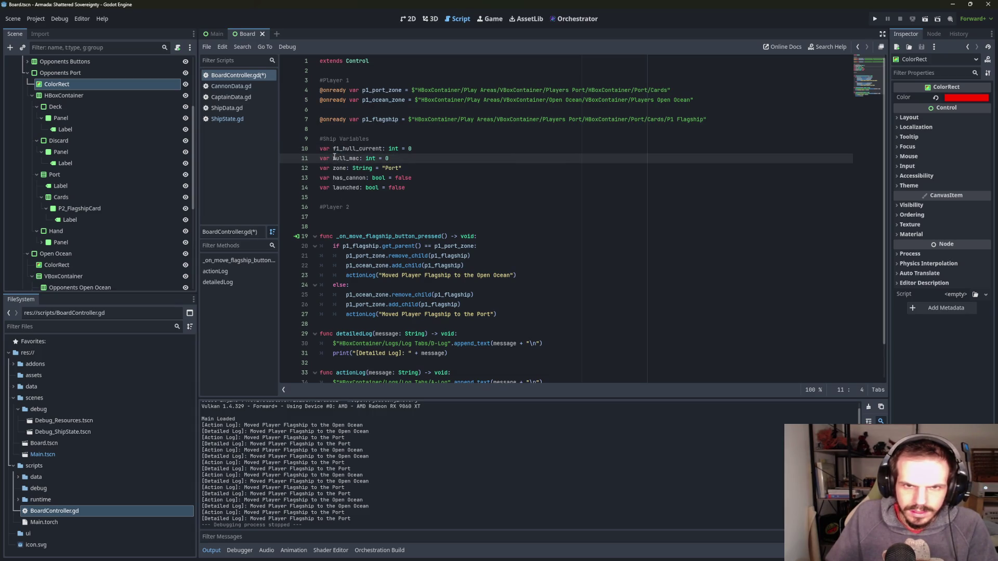
{"action": "key", "text": "ctrl+v"}
{"action": "left_click", "coordinate": [333, 168]}
{"action": "key", "text": "ctrl+v"}
{"action": "left_click", "coordinate": [332, 178]}
{"action": "key", "text": "ctrl+v"}
{"action": "left_click", "coordinate": [333, 188]}
{"action": "key", "text": "ctrl+v"}
- Duplicate the five f1_ variables under #Player 2 and rename them with the f2_ prefix
{"action": "mouse_move", "coordinate": [323, 197]}
{"action": "left_mouse_down"}
{"action": "mouse_move", "coordinate": [318, 163]}
{"action": "mouse_move", "coordinate": [300, 145]}
{"action": "left_mouse_up"}
{"action": "key", "text": "ctrl+c"}
{"action": "left_click", "coordinate": [334, 216]}
{"action": "key", "text": "ctrl+v"}
{"action": "left_click", "coordinate": [339, 217]}
{"action": "key", "text": "Down"}
{"action": "key", "text": "Down"}
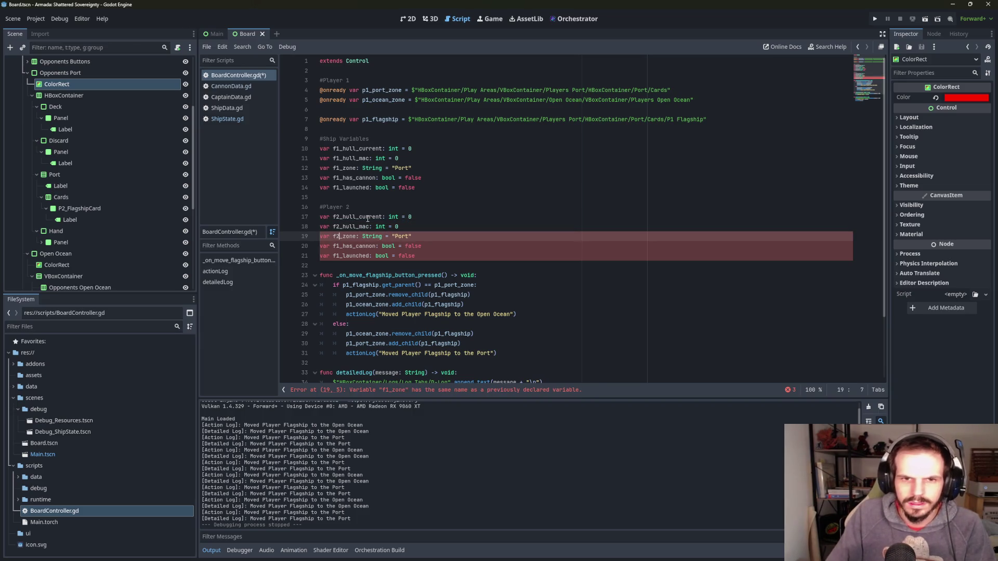
{"action": "key", "text": "Down"}
{"action": "key", "text": "BackSpace"}
{"action": "type", "text": "2"}
{"action": "key", "text": "Down"}
{"action": "left_click", "coordinate": [426, 178]}
{"action": "scroll", "coordinate": [380, 163], "scroll_direction": "down", "scroll_amount": 1}
{"action": "scroll", "coordinate": [379, 163], "scroll_direction": "up", "scroll_amount": 1}
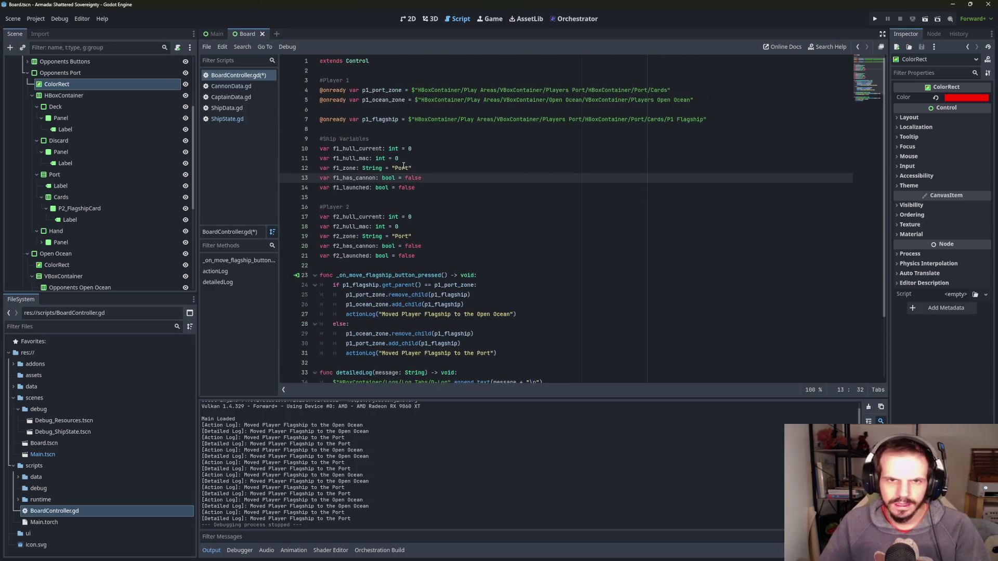
{"action": "left_click", "coordinate": [430, 256]}
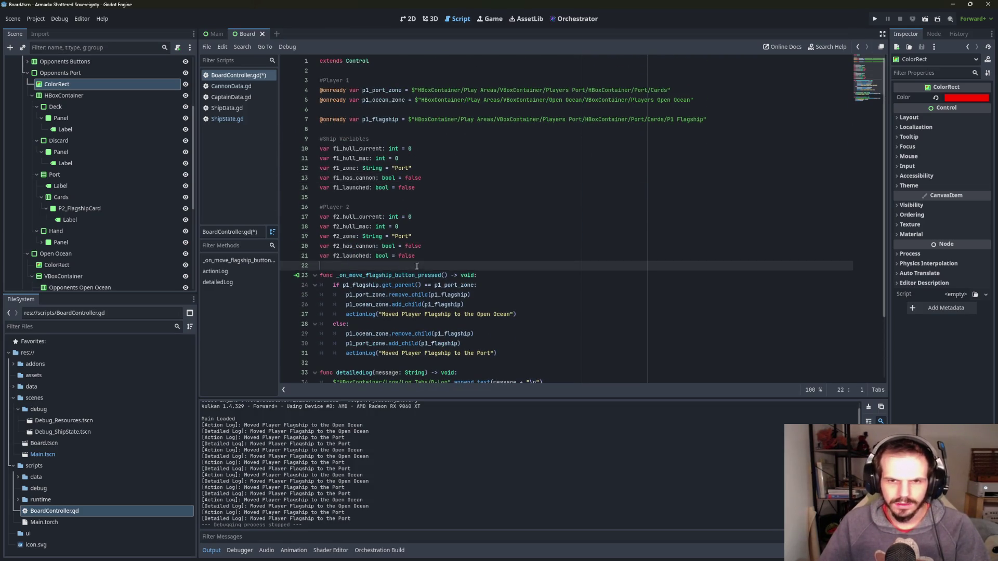
{"action": "key", "text": "Return"}
{"action": "key", "text": "Return"}
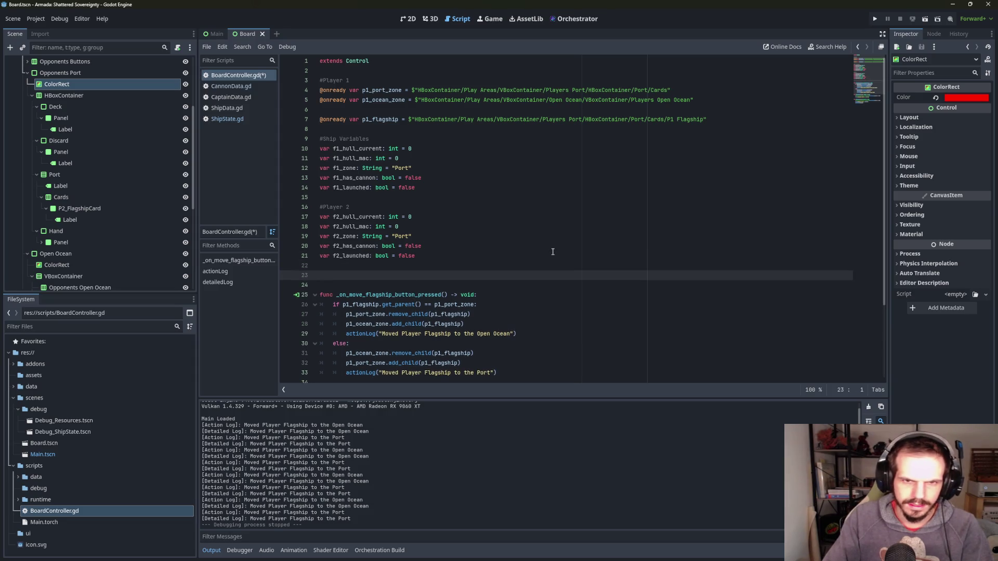
- Add a '#Game Over' comment with var game_over: bool = false below the Player 2 variables
{"action": "type", "text": "#Game Over"}
{"action": "key", "text": "Return"}
{"action": "type", "text": "var game_over: "}
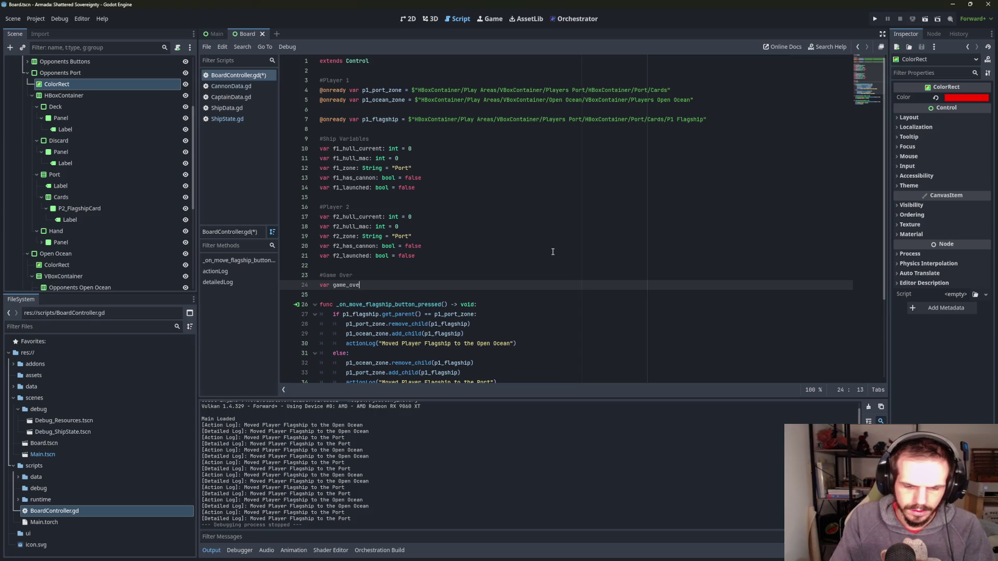
{"action": "type", "text": "bool = "}
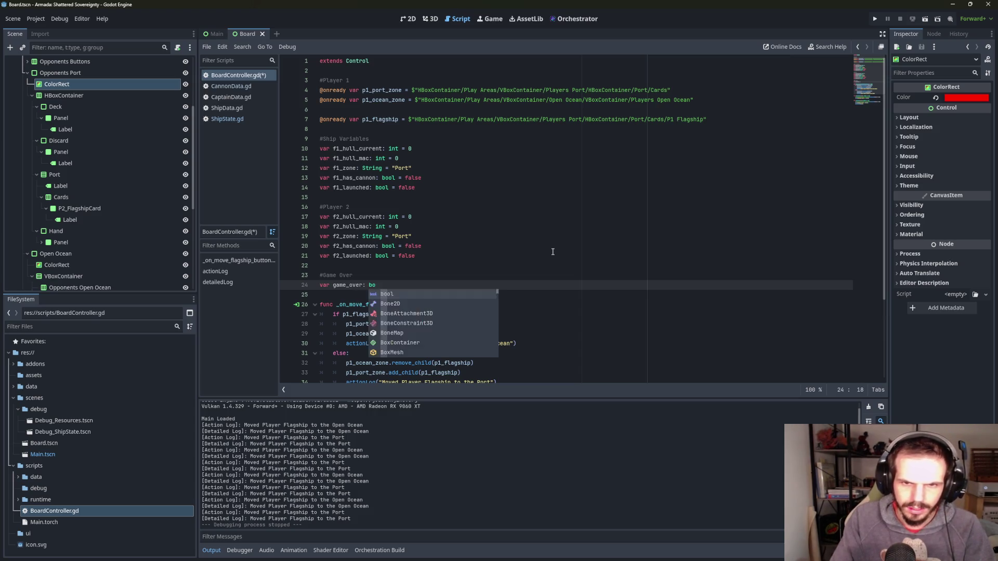
{"action": "type", "text": "false"}
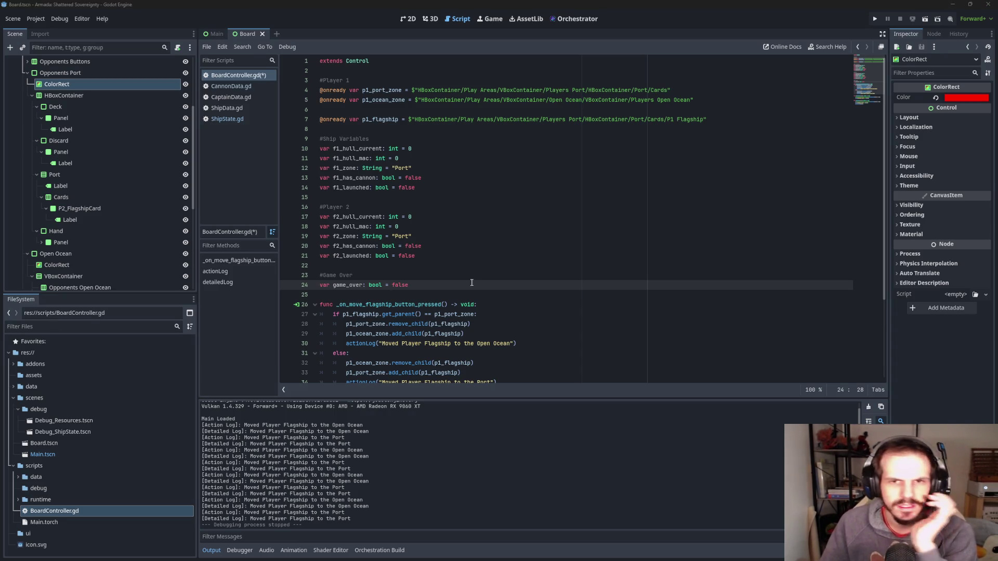
{"action": "left_click", "coordinate": [409, 150]}
- Change f1_hull_current, f1_hull_mac, f2_hull_current and f2_hull_mac defaults from 0 to 10
{"action": "type", "text": "1"}
{"action": "left_click", "coordinate": [395, 159]}
{"action": "type", "text": "1"}
{"action": "left_click", "coordinate": [408, 218]}
{"action": "type", "text": "1"}
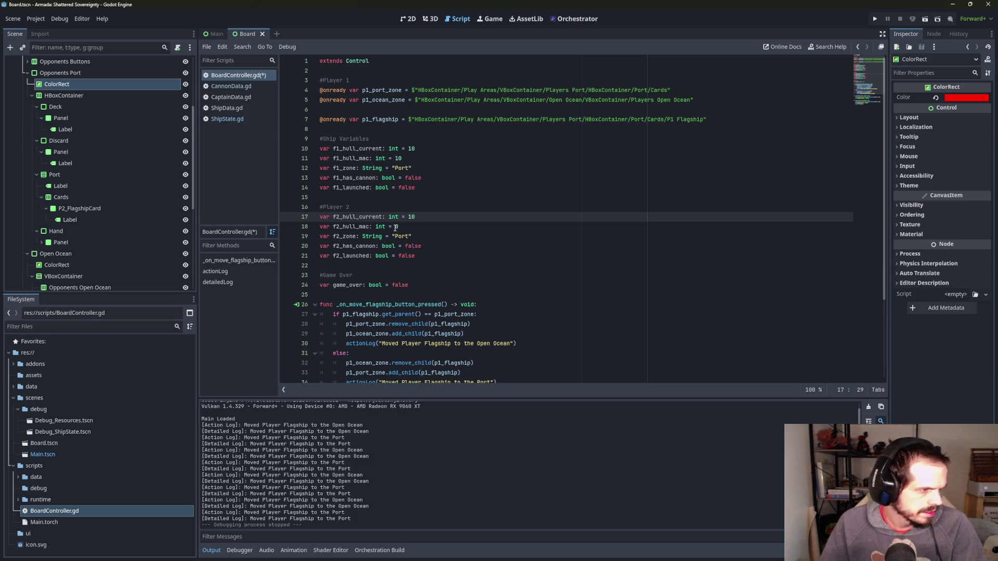
{"action": "left_click", "coordinate": [395, 228]}
{"action": "type", "text": "1"}
{"action": "left_click", "coordinate": [423, 246]}
{"action": "key", "text": "Down"}
{"action": "scroll", "coordinate": [429, 274], "scroll_direction": "down", "scroll_amount": 2}
{"action": "scroll", "coordinate": [430, 274], "scroll_direction": "down", "scroll_amount": 1}
{"action": "key", "text": "Down"}
{"action": "key", "text": "Down"}
{"action": "key", "text": "Down"}
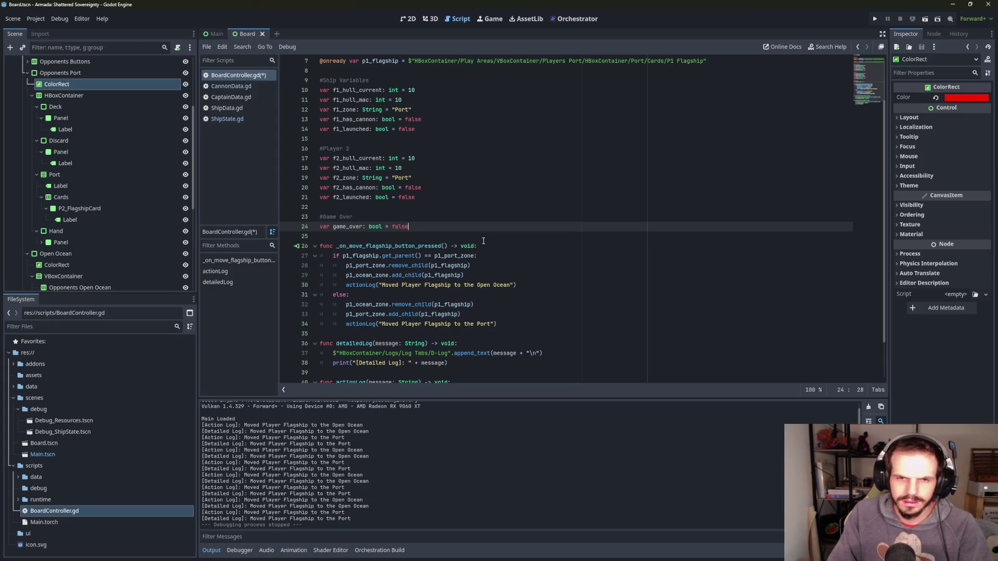
- Add a func _ready() -> void: declaration below the Game Over variables
{"action": "key", "text": "Return"}
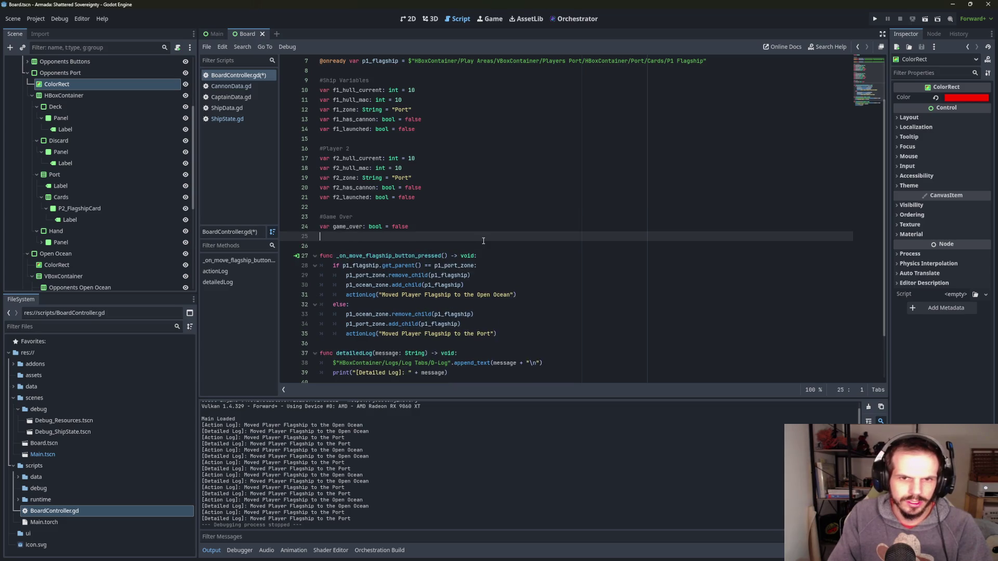
{"action": "key", "text": "Return"}
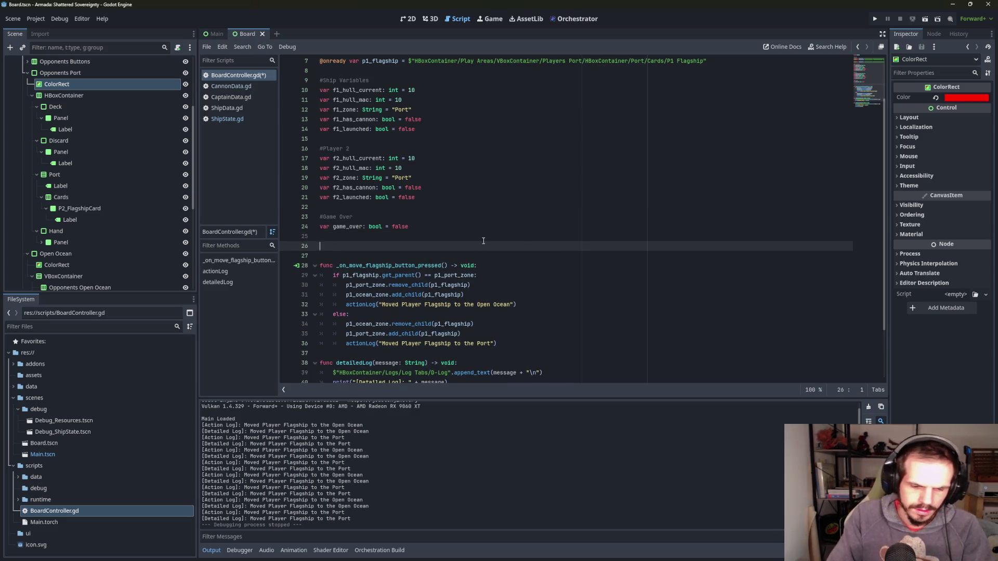
{"action": "type", "text": "fu"}
{"action": "key", "text": "BackSpace"}
{"action": "key", "text": "BackSpace"}
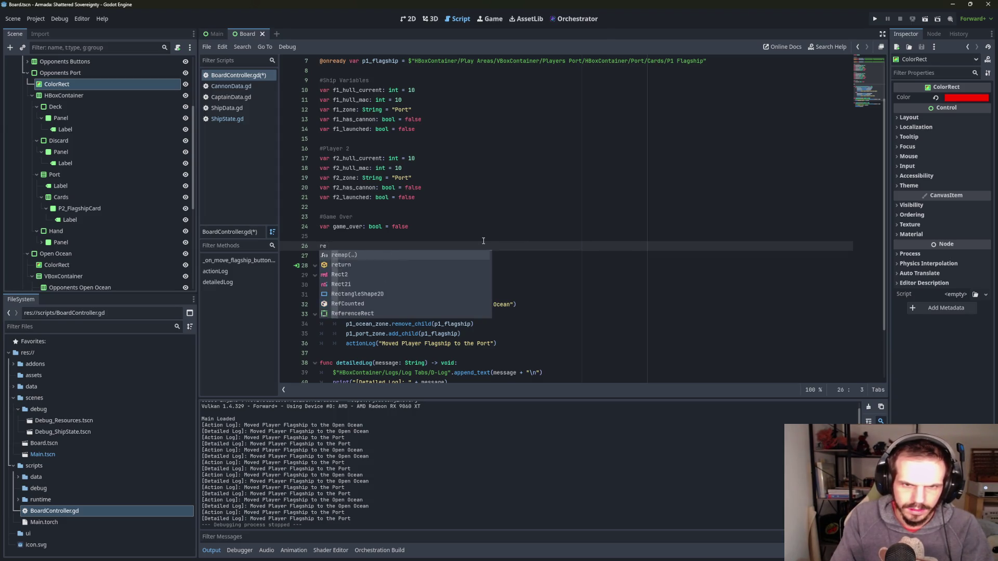
{"action": "key", "text": "BackSpace"}
{"action": "type", "text": "rea"}
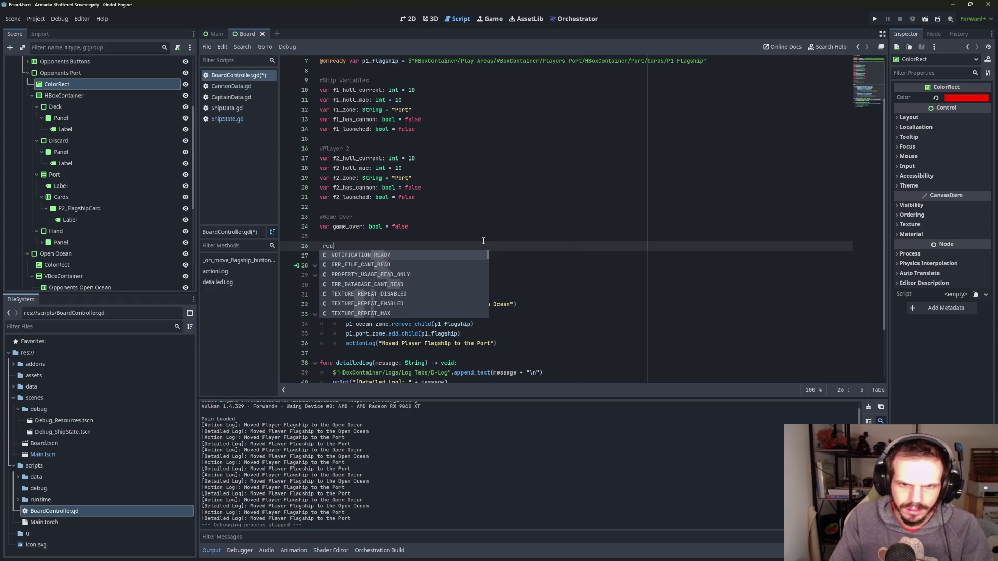
{"action": "key", "text": "BackSpace"}
{"action": "key", "text": "BackSpace"}
{"action": "type", "text": "func "}
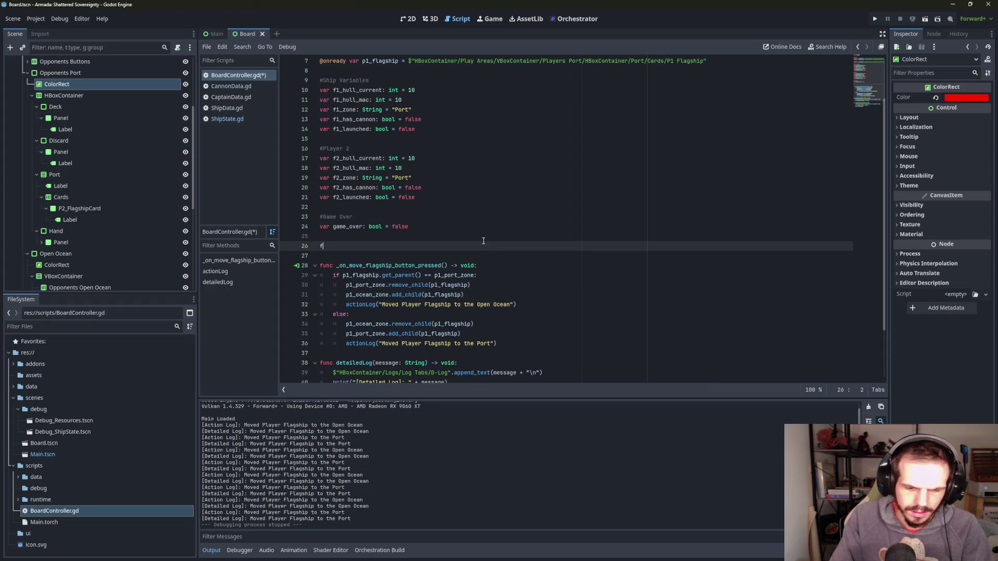
{"action": "type", "text": "_r"}
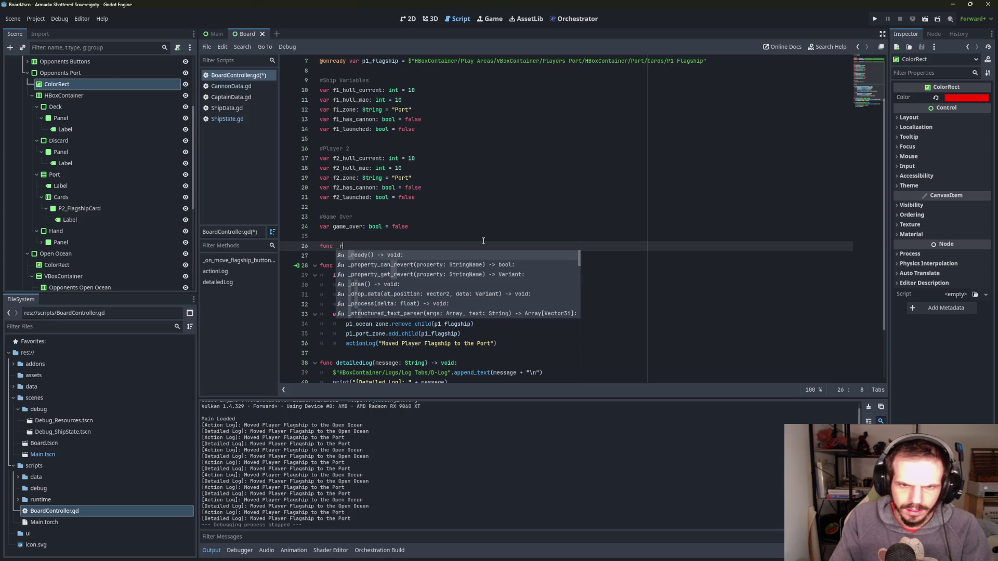
{"action": "key", "text": "Return"}
{"action": "key", "text": "Return"}
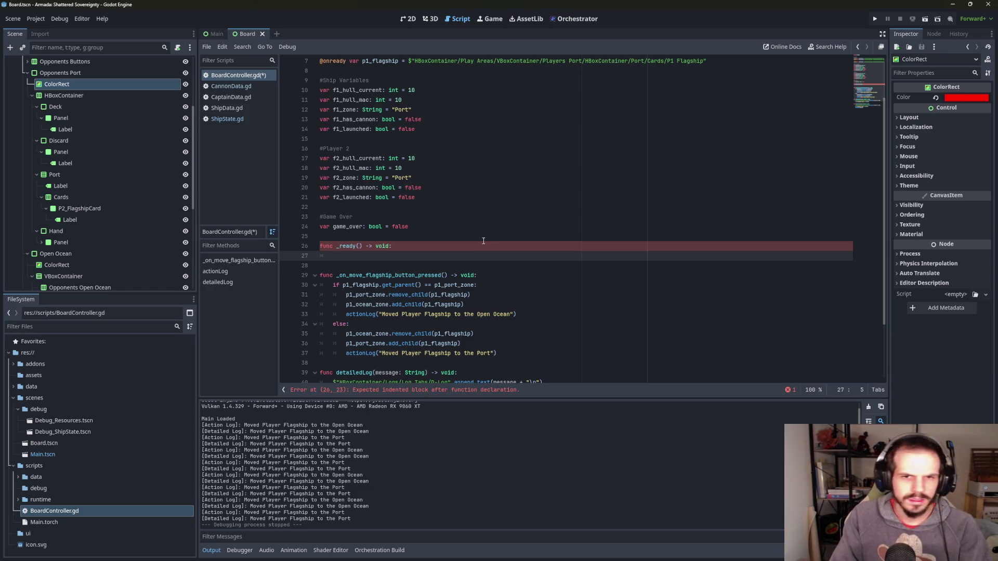
- Put a detailedLog() call inside _ready, replacing an initial print call
{"action": "type", "text": "print"}
{"action": "key", "text": "Return"}
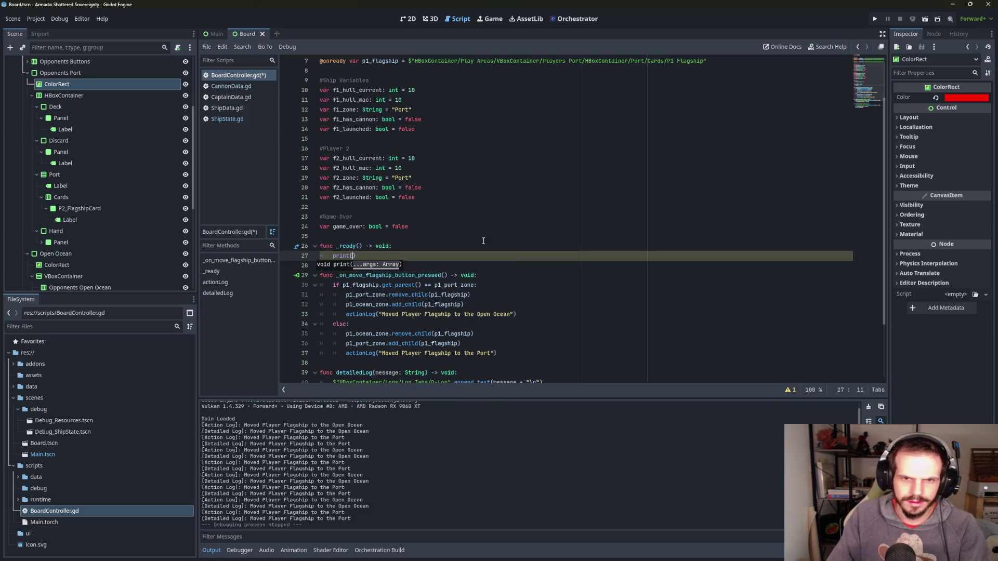
{"action": "key", "text": "BackSpace"}
{"action": "key", "text": "BackSpace"}
{"action": "key", "text": "BackSpace"}
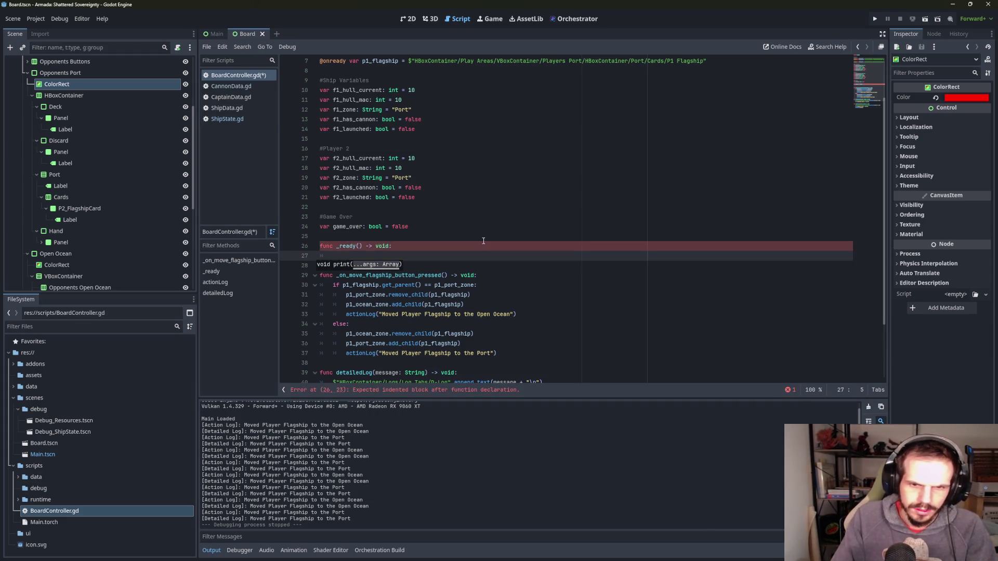
{"action": "scroll", "coordinate": [483, 241], "scroll_direction": "down", "scroll_amount": 3}
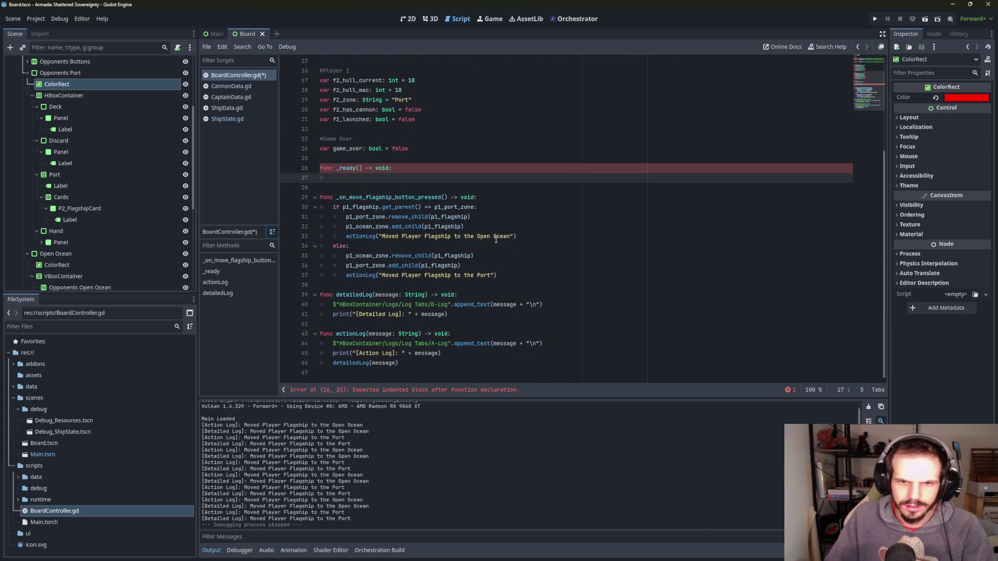
{"action": "scroll", "coordinate": [496, 240], "scroll_direction": "up", "scroll_amount": 2}
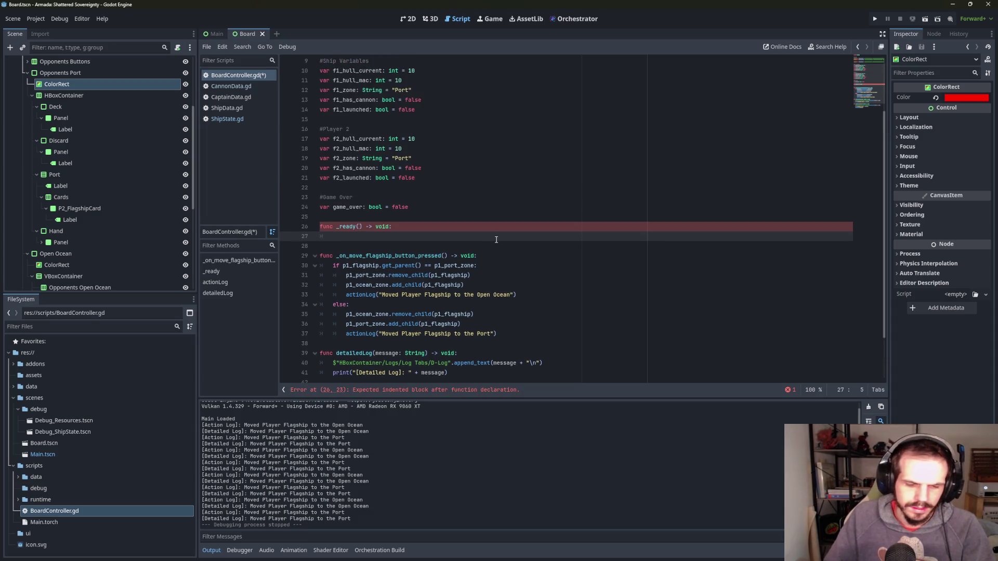
{"action": "type", "text": "deta"}
{"action": "key", "text": "Return"}
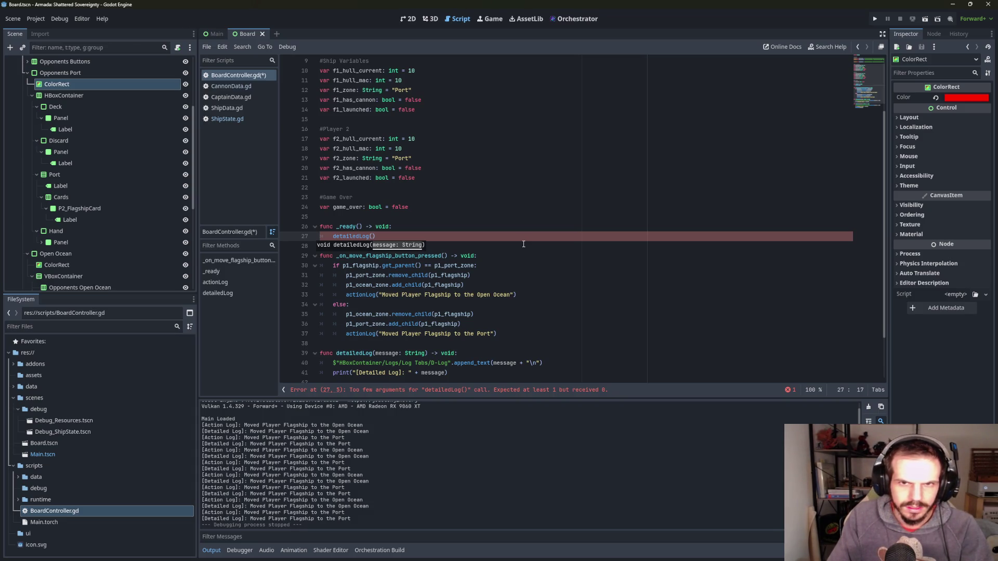
- Start the detailedLog message with "Flagship 1 Hull: " + and wrap the closing parenthesis onto a new line
{"action": "type", "text": "\""}
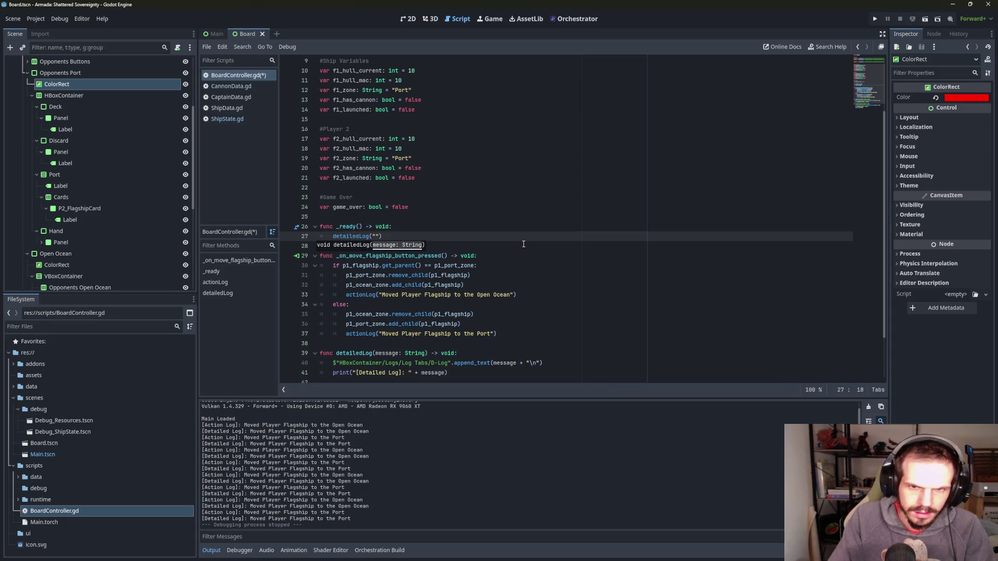
{"action": "type", "text": "Hull: \""}
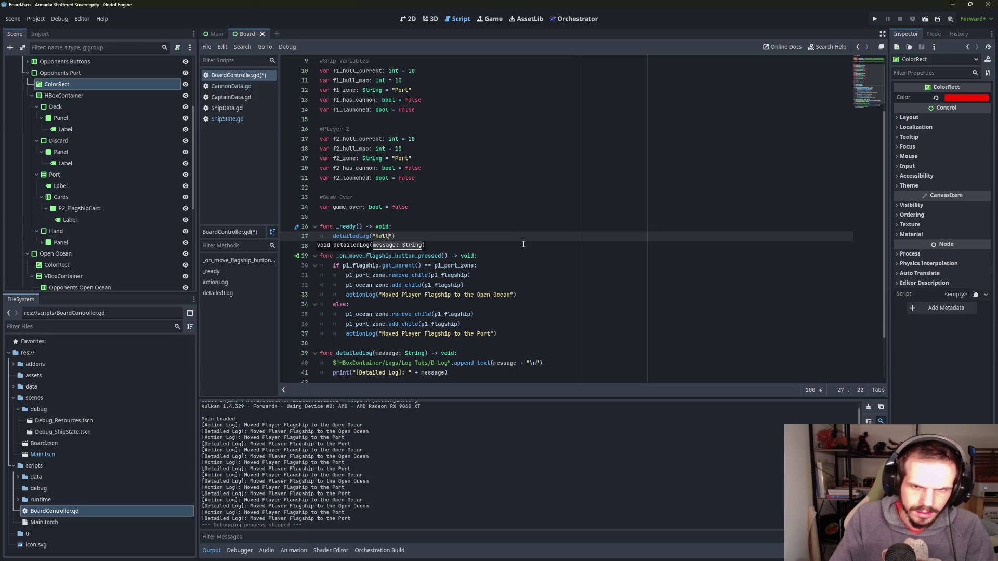
{"action": "type", "text": " +"}
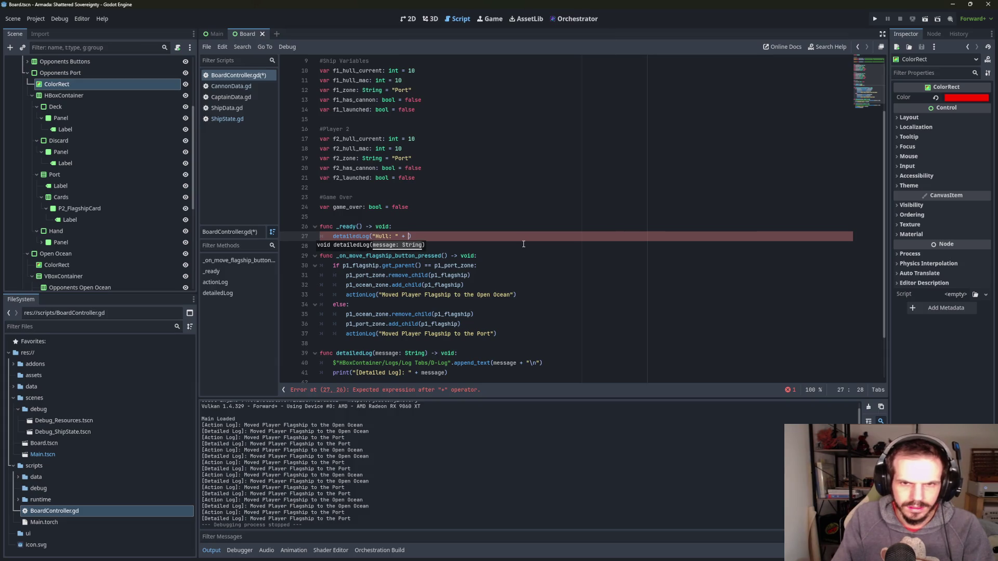
{"action": "type", "text": "Flagship 1"}
{"action": "key", "text": "End"}
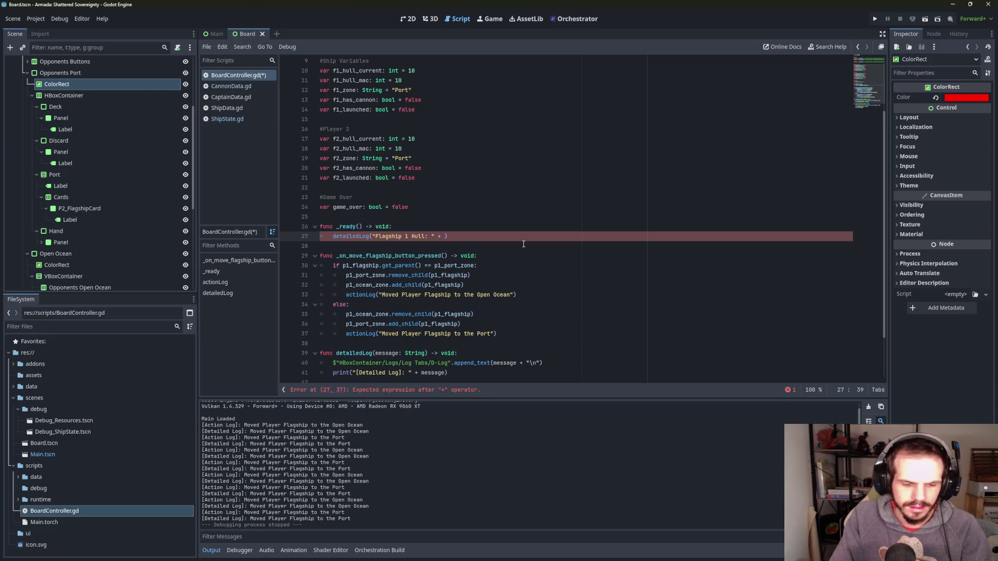
{"action": "key", "text": "Return"}
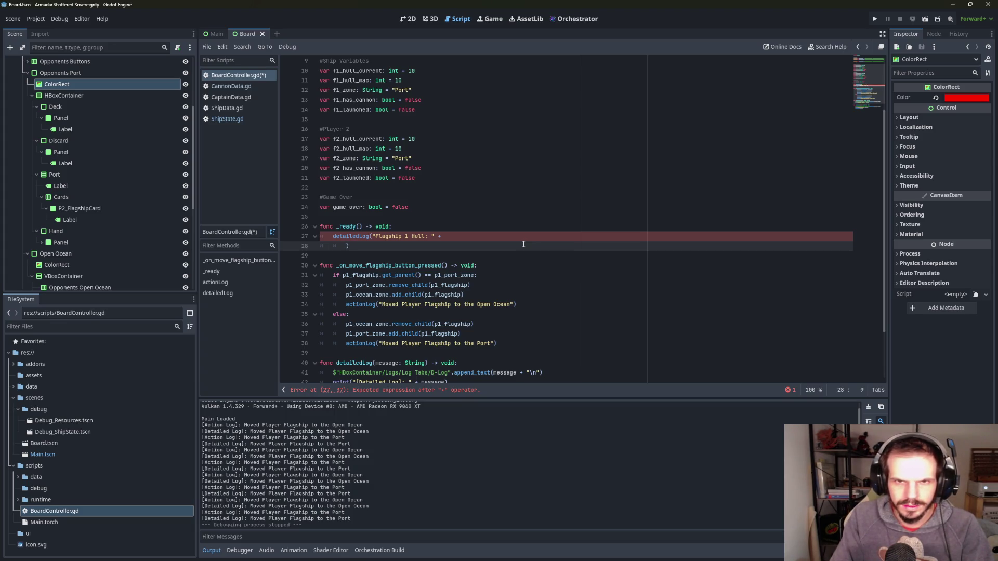
- Append f1_hull_current + "/" + the hull maximum variable to the log message
{"action": "type", "text": "f1"}
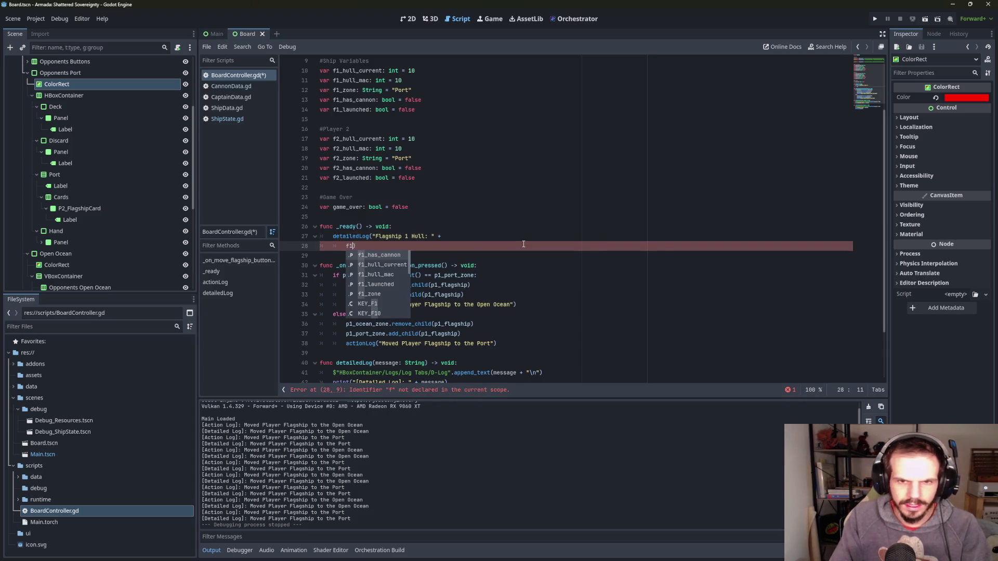
{"action": "key", "text": "Down"}
{"action": "key", "text": "Return"}
{"action": "type", "text": "+ \"/\" + "}
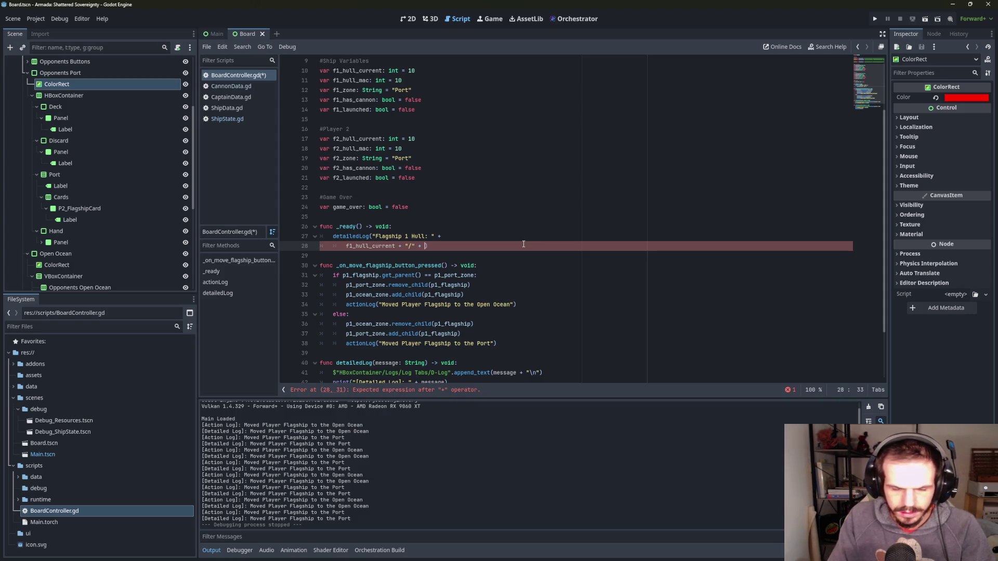
{"action": "type", "text": "f1"}
{"action": "key", "text": "Down"}
{"action": "key", "text": "Return"}
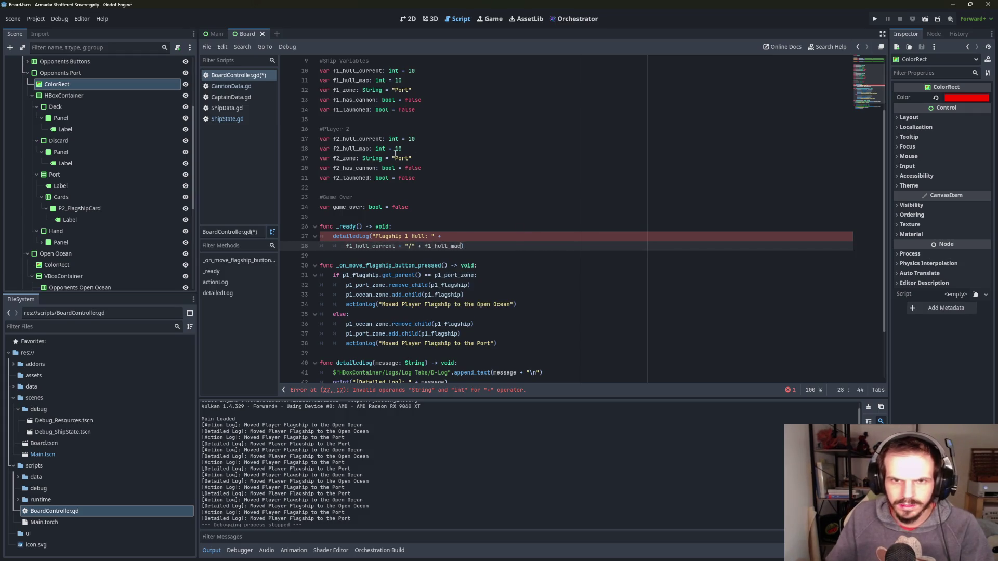
{"action": "left_click", "coordinate": [370, 149]}
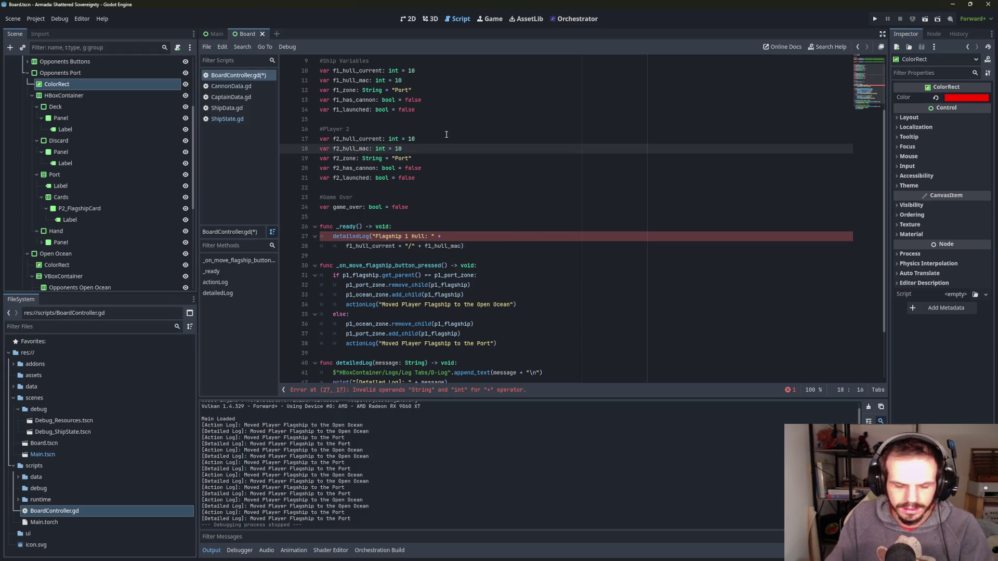
{"action": "left_click", "coordinate": [369, 80]}
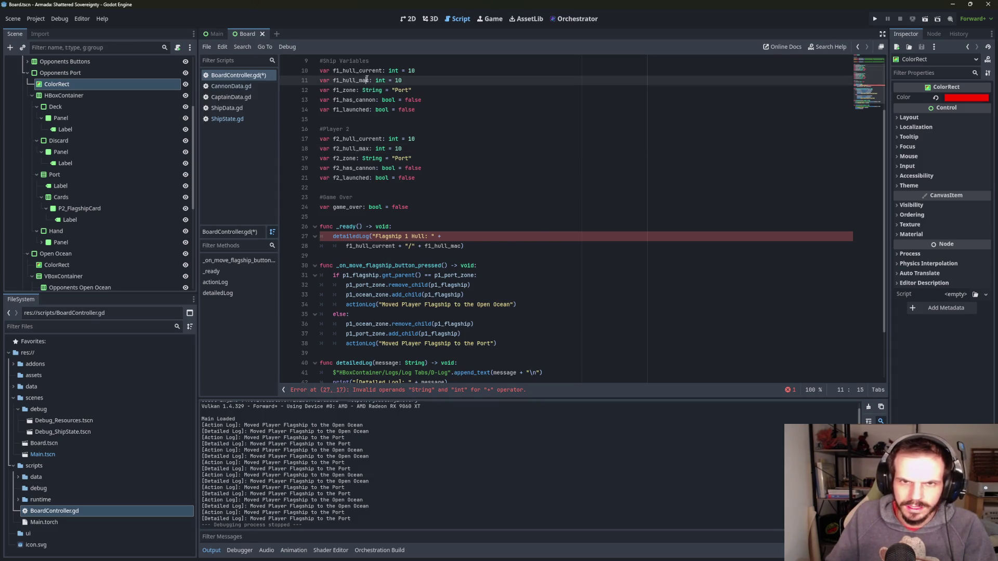
{"action": "left_click", "coordinate": [463, 247]}
- Correct the reference to f1_hull_max and add a "\nFlagship 1 Zone: " label on its own code line
{"action": "key", "text": "BackSpace"}
{"action": "type", "text": "x + "}
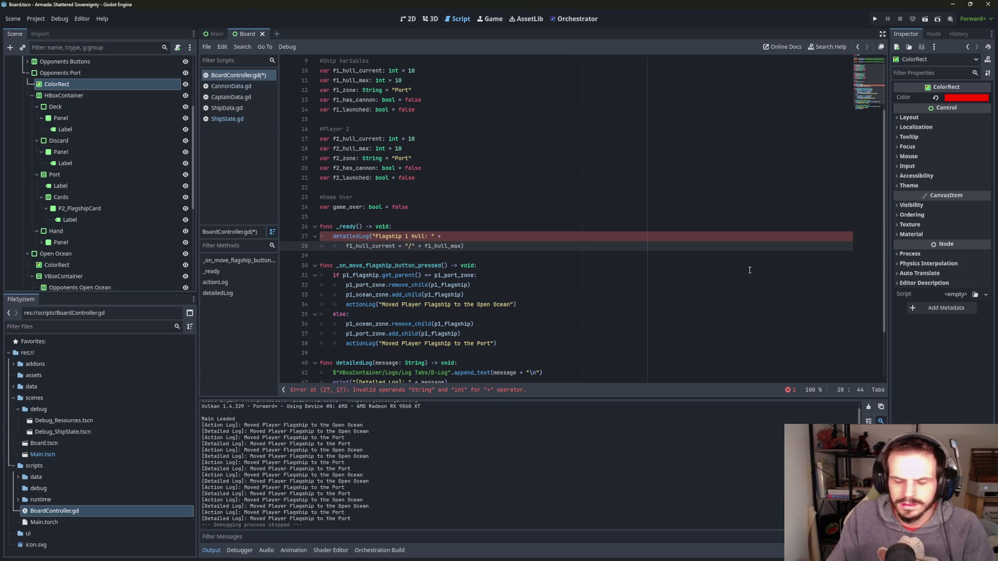
{"action": "type", "text": "\"\\n"}
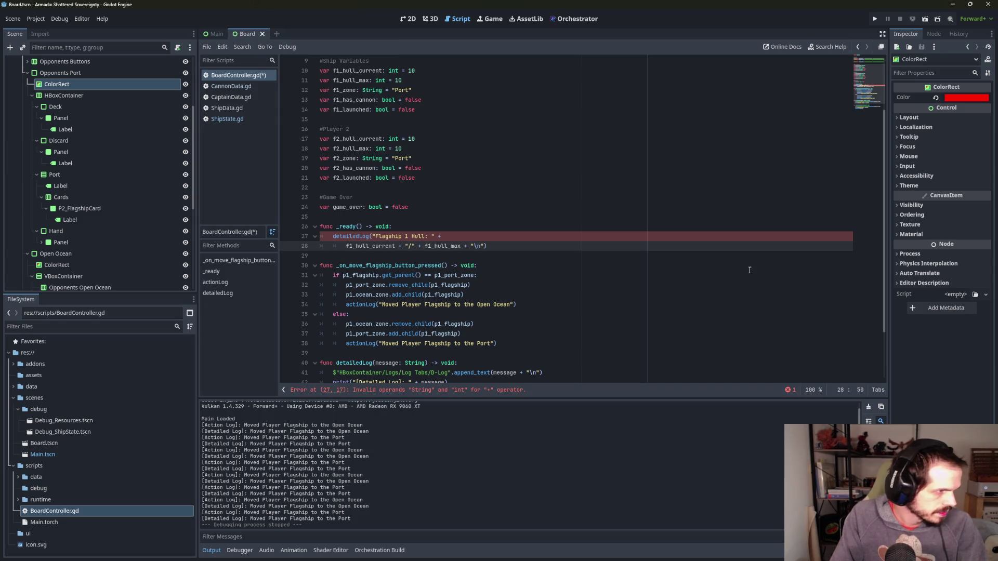
{"action": "type", "text": " Zone:"}
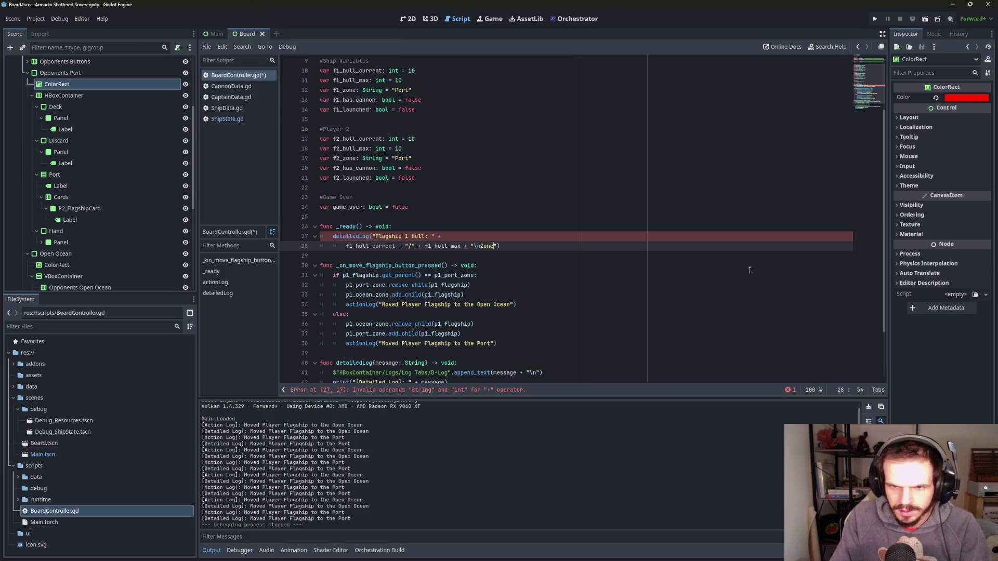
{"action": "key", "text": "Left"}
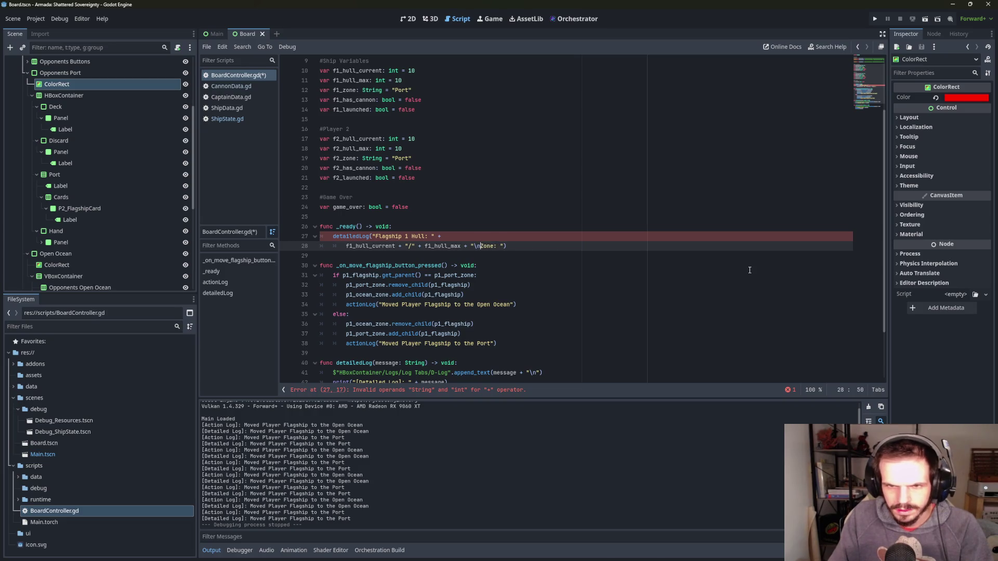
{"action": "type", "text": "Flagship"}
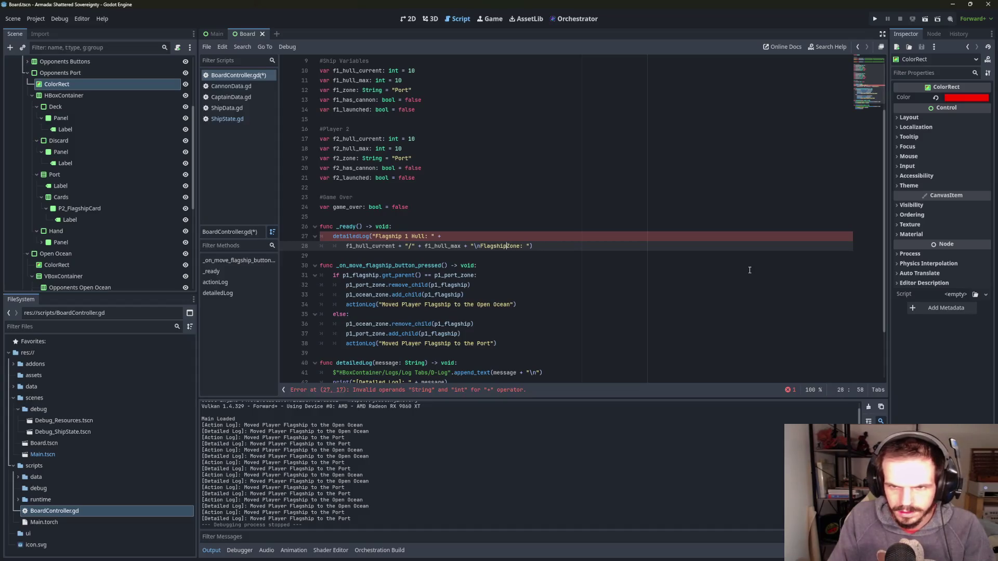
{"action": "type", "text": "1"}
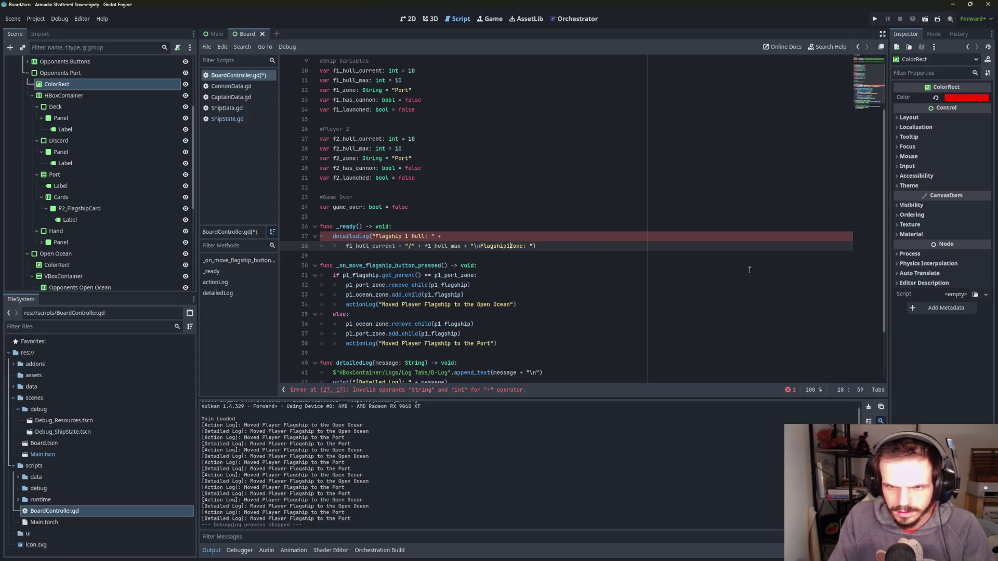
{"action": "type", "text": "1"}
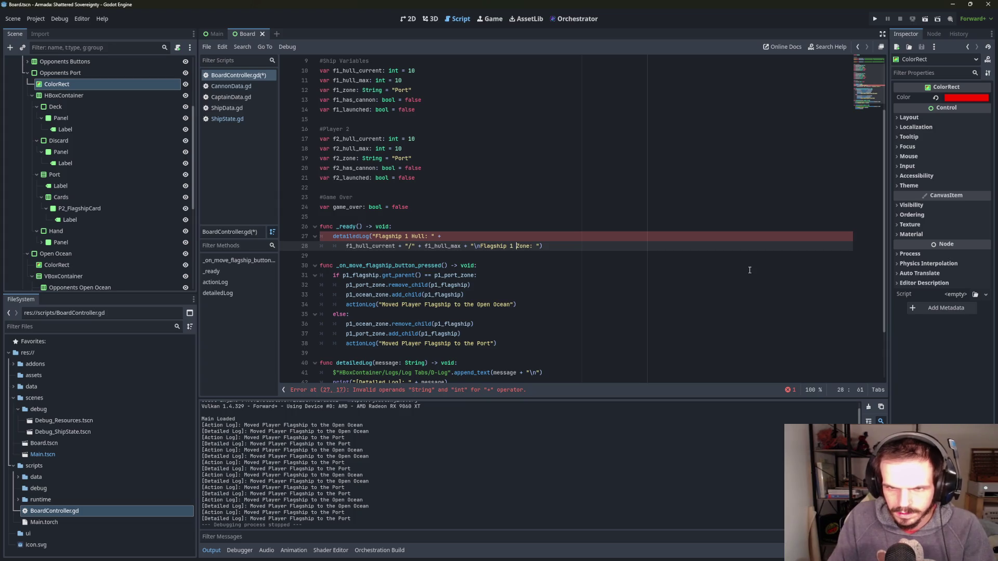
{"action": "left_click", "coordinate": [392, 266]}
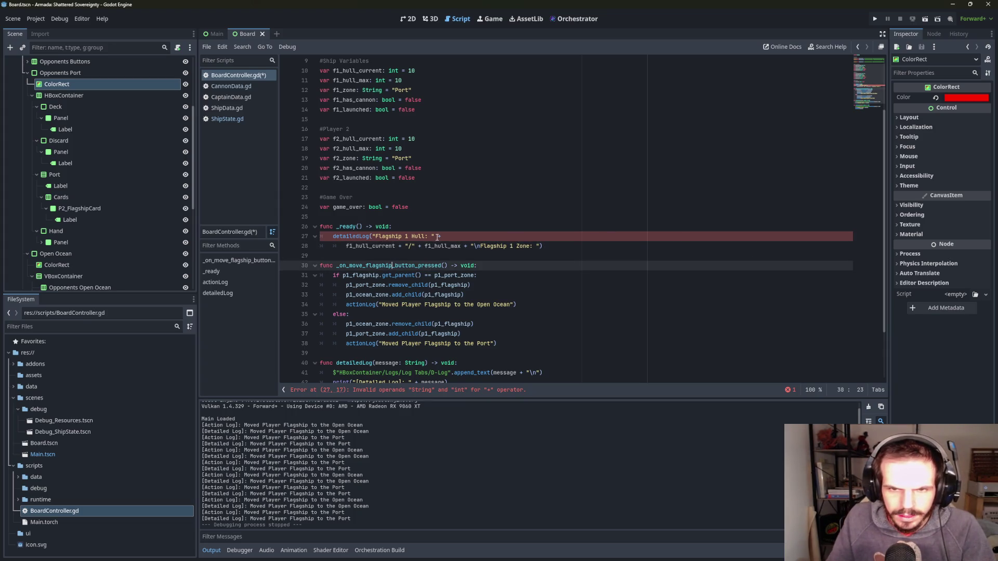
{"action": "left_click", "coordinate": [470, 244]}
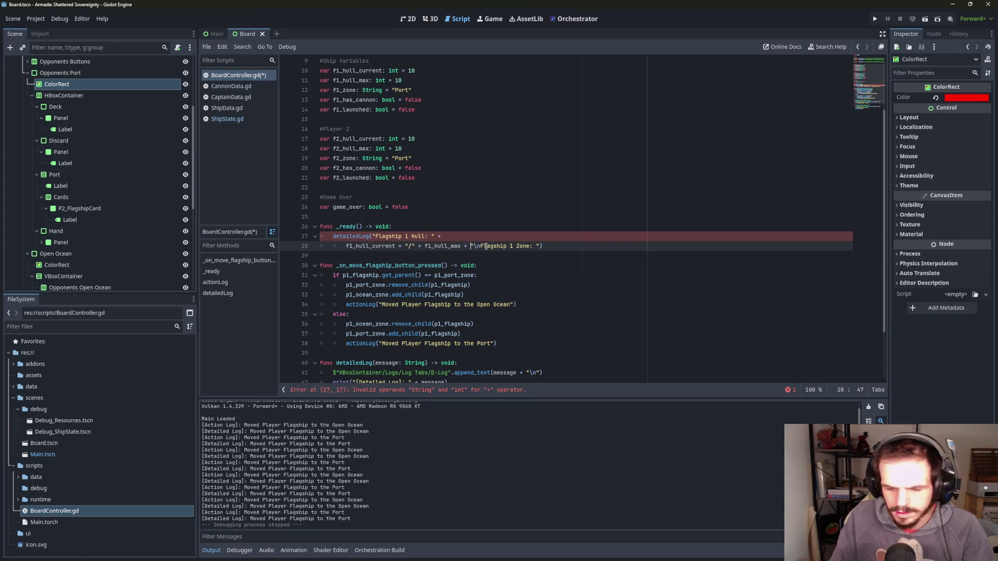
{"action": "key", "text": "Return"}
{"action": "key", "text": "End"}
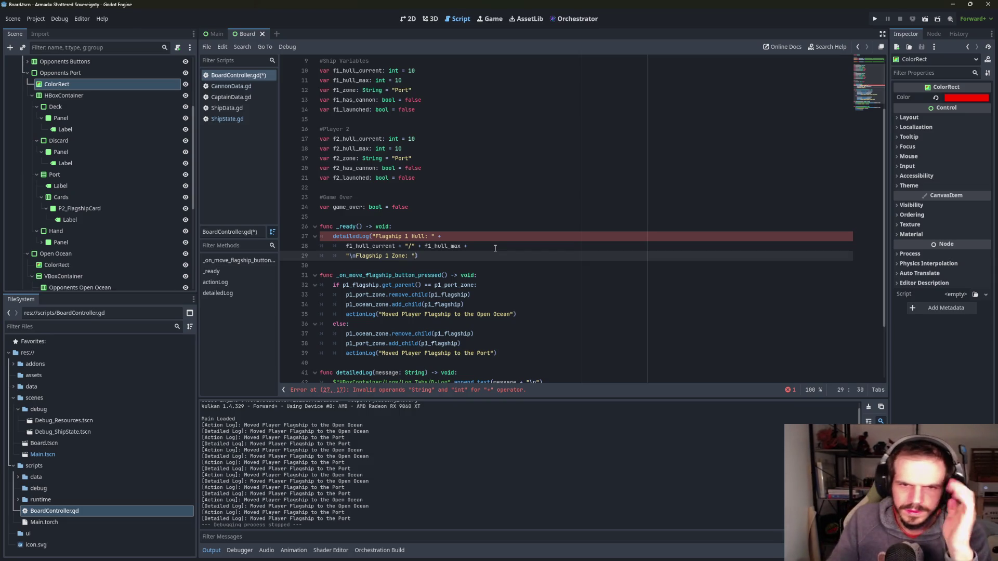
{"action": "double_click", "coordinate": [366, 247]}
{"action": "right_click", "coordinate": [375, 247]}
{"action": "key", "text": "Escape"}
{"action": "left_click", "coordinate": [374, 392]}
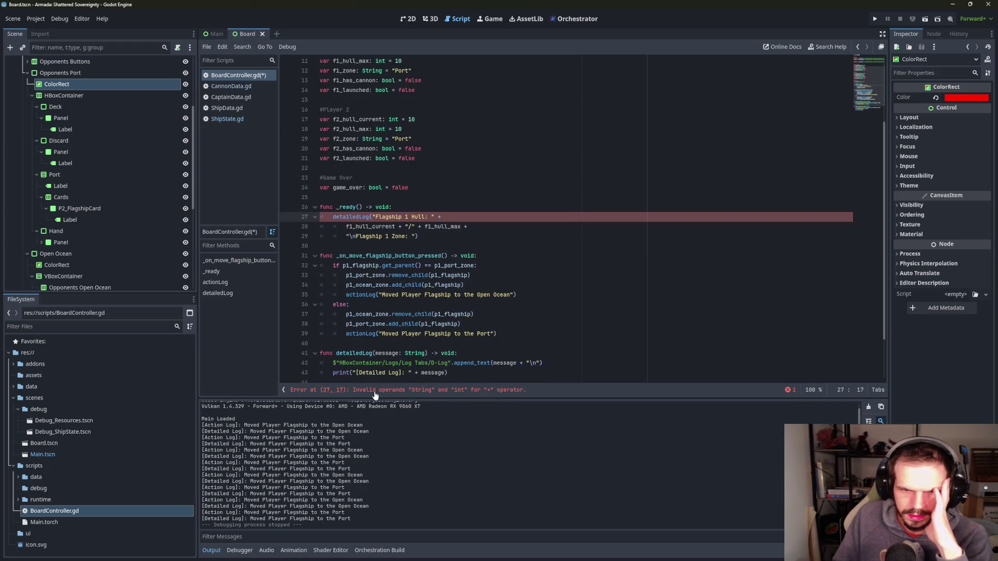
{"action": "scroll", "coordinate": [421, 338], "scroll_direction": "up", "scroll_amount": 3}
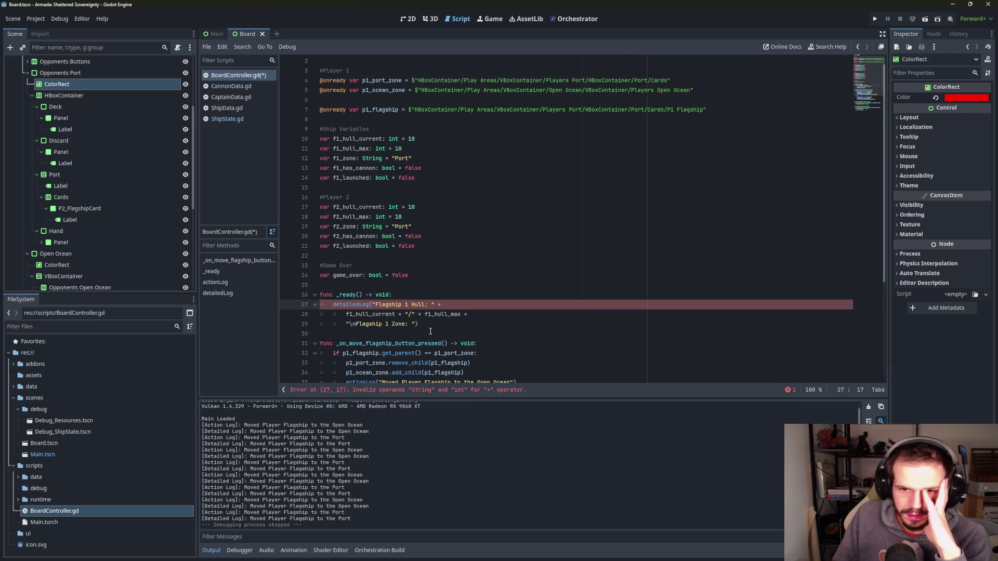
{"action": "left_click", "coordinate": [393, 335]}
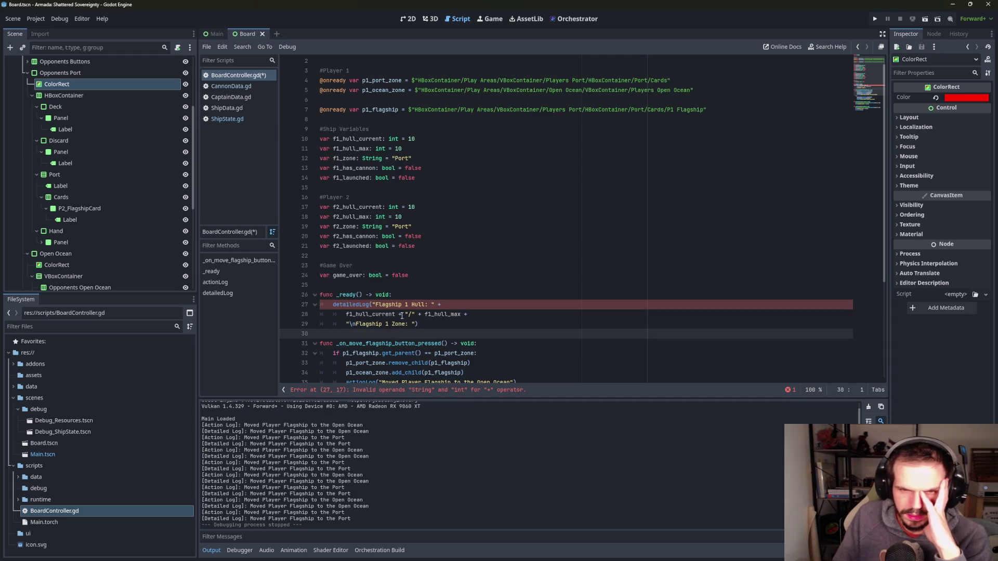
{"action": "scroll", "coordinate": [416, 316], "scroll_direction": "down", "scroll_amount": 5}
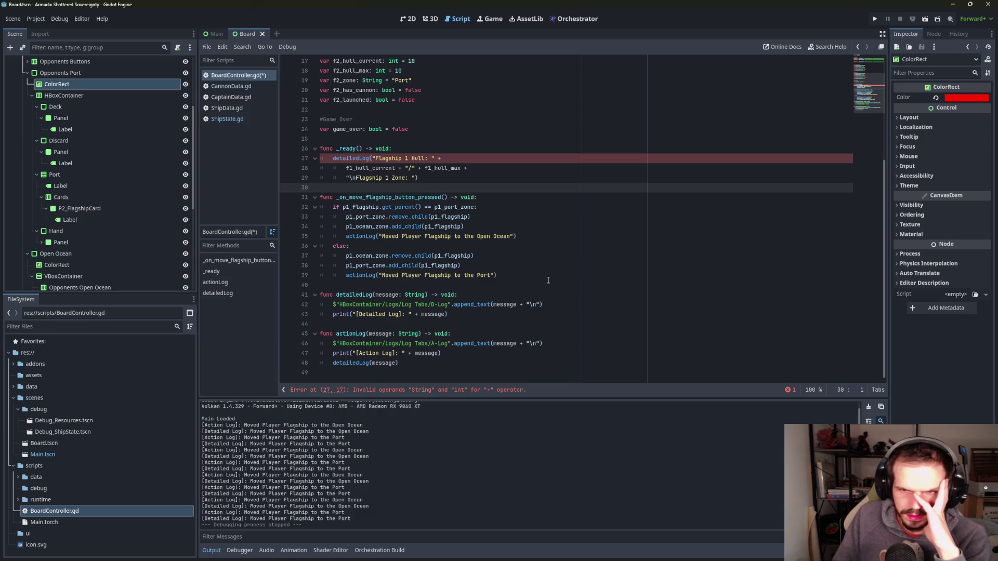
{"action": "scroll", "coordinate": [539, 271], "scroll_direction": "up", "scroll_amount": 3}
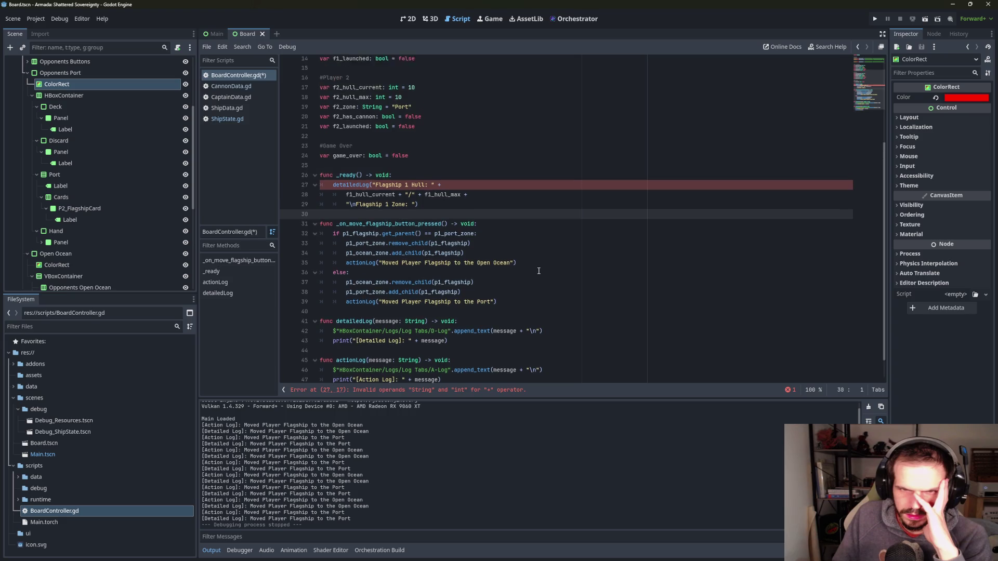
{"action": "scroll", "coordinate": [539, 271], "scroll_direction": "up", "scroll_amount": 1}
{"action": "left_click", "coordinate": [395, 285]}
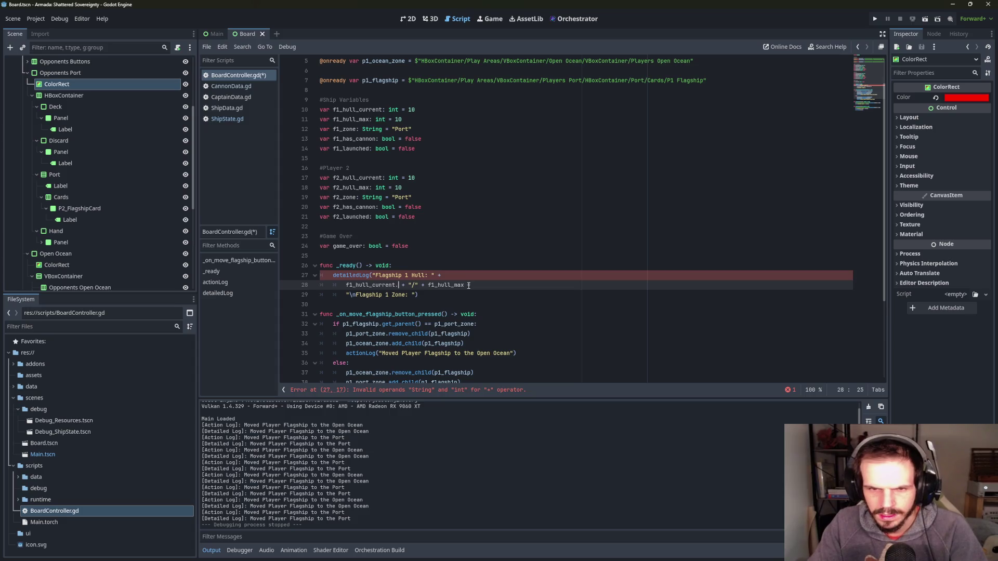
{"action": "type", "text": ".t"}
{"action": "key", "text": "BackSpace"}
{"action": "key", "text": "BackSpace"}
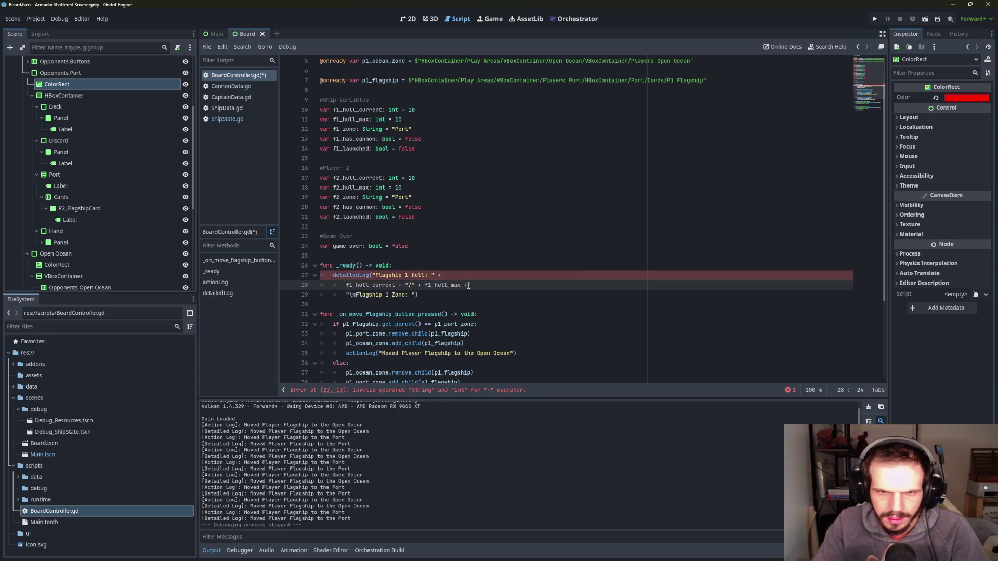
{"action": "key", "text": "Home"}
{"action": "left_click", "coordinate": [436, 296]}
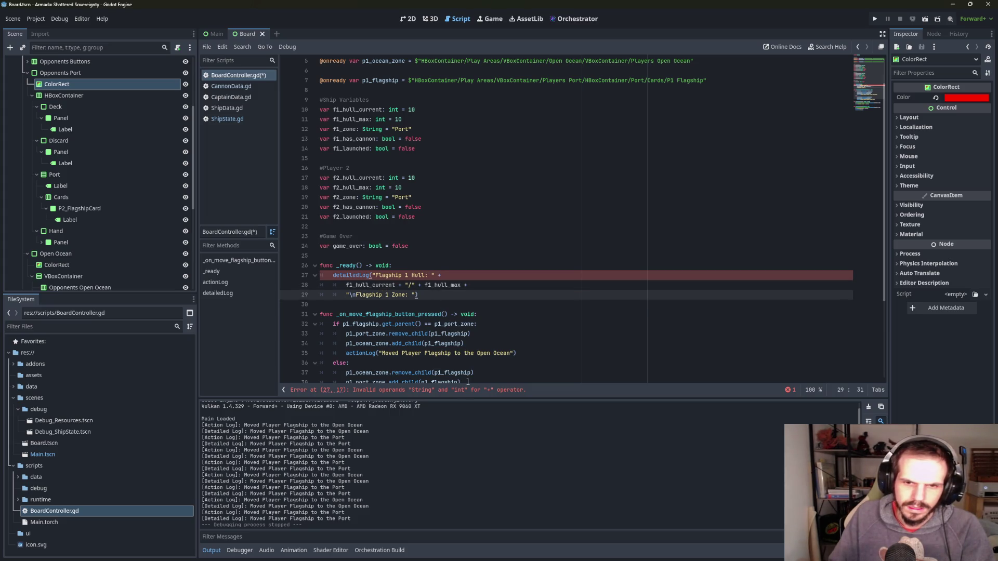
{"action": "left_click", "coordinate": [468, 394]}
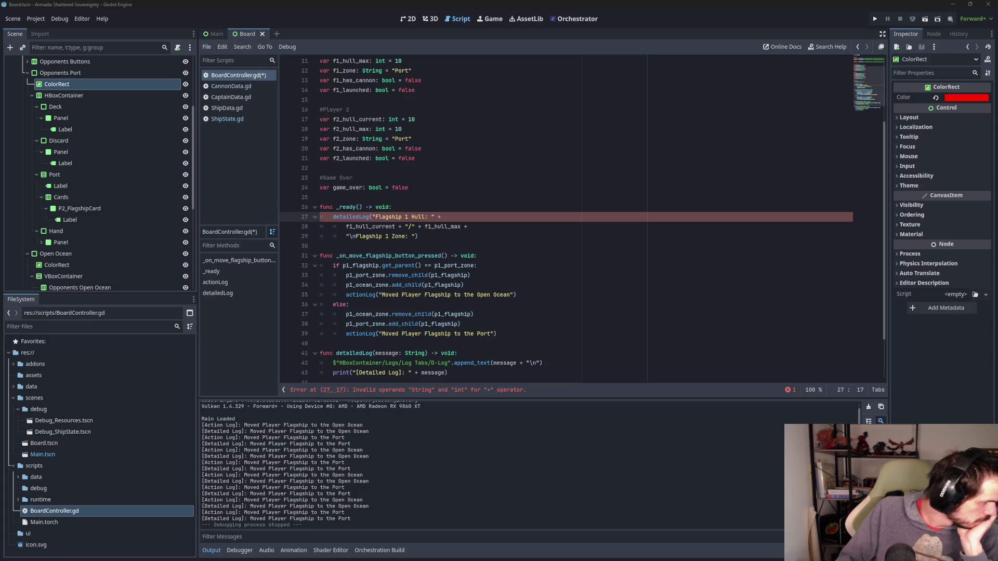
{"action": "left_click", "coordinate": [432, 226]}
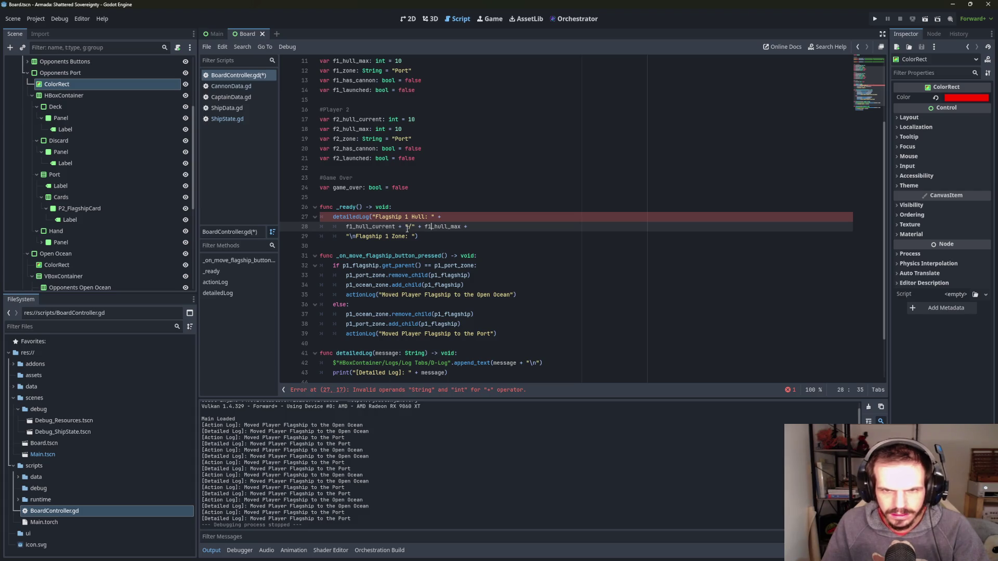
- Replace the concatenations with %s so the string reads "Flagship 1 Hull: %s/%s\nFlagship 1 Zone: %s"
{"action": "left_click_drag", "start_coordinate": [408, 227], "coordinate": [431, 216]}
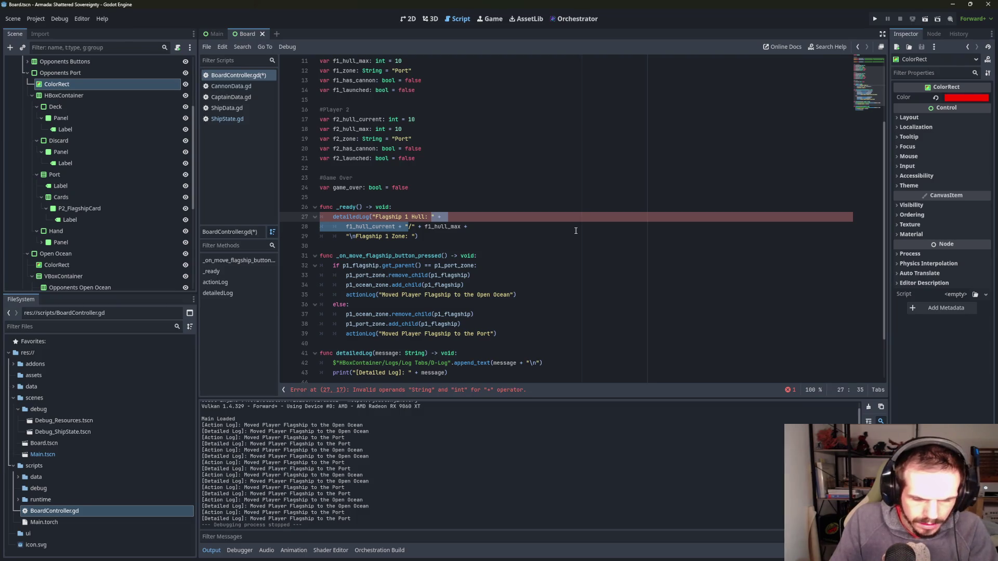
{"action": "type", "text": "%s/"}
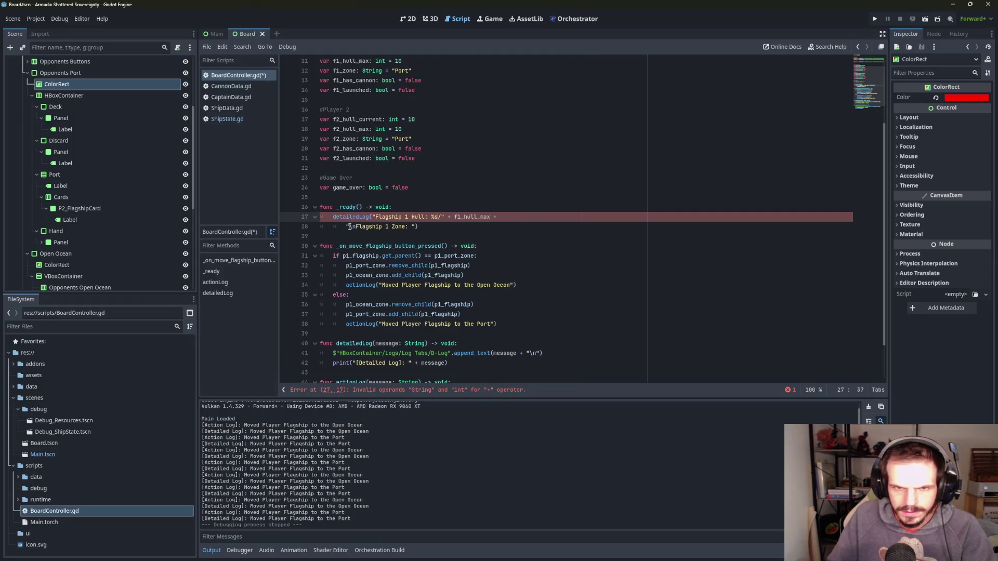
{"action": "mouse_move", "coordinate": [349, 227]}
{"action": "left_mouse_down"}
{"action": "mouse_move", "coordinate": [323, 217]}
{"action": "mouse_move", "coordinate": [442, 217]}
{"action": "left_mouse_up"}
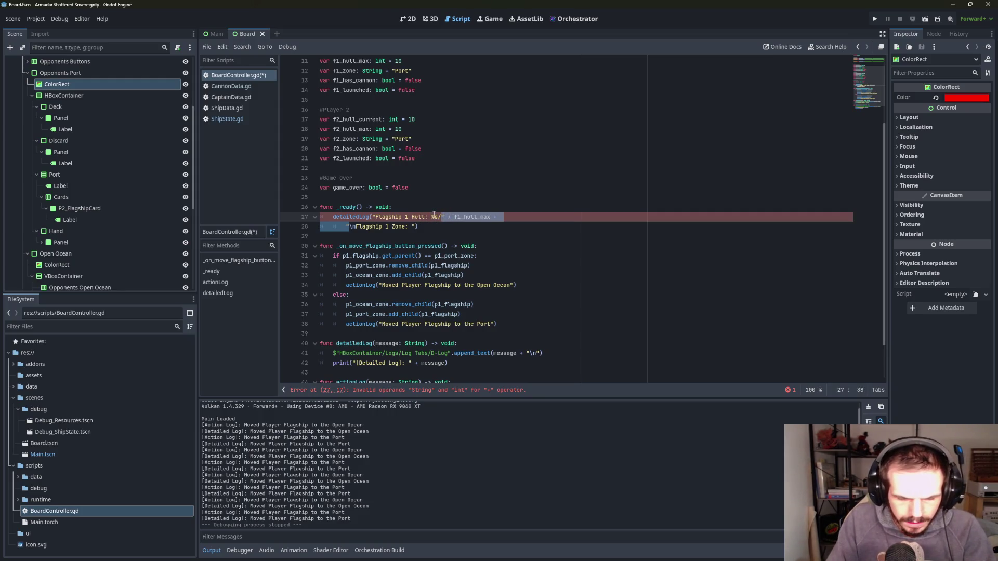
{"action": "type", "text": "%s\\nFlagship 1 Zone:"}
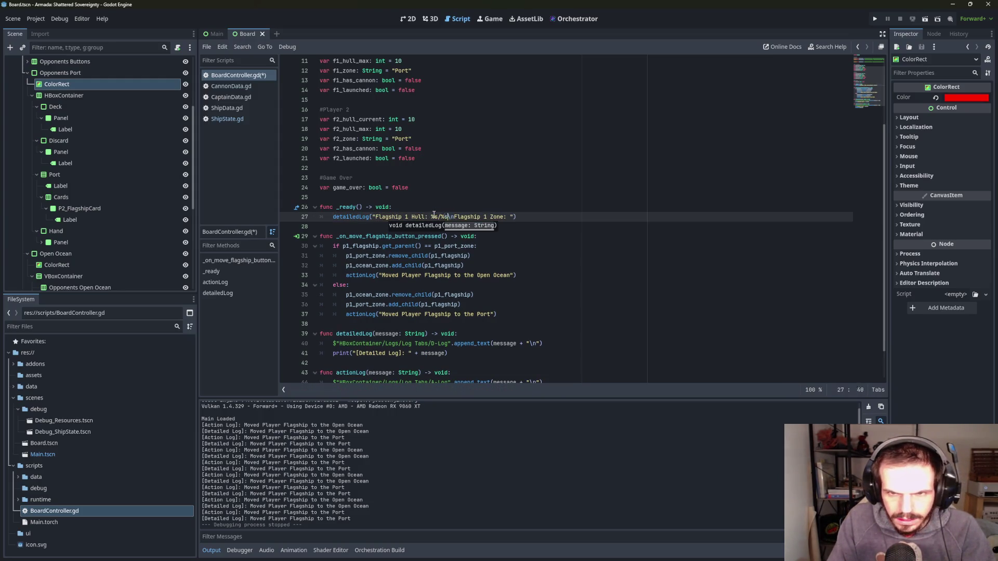
{"action": "left_click", "coordinate": [485, 216]}
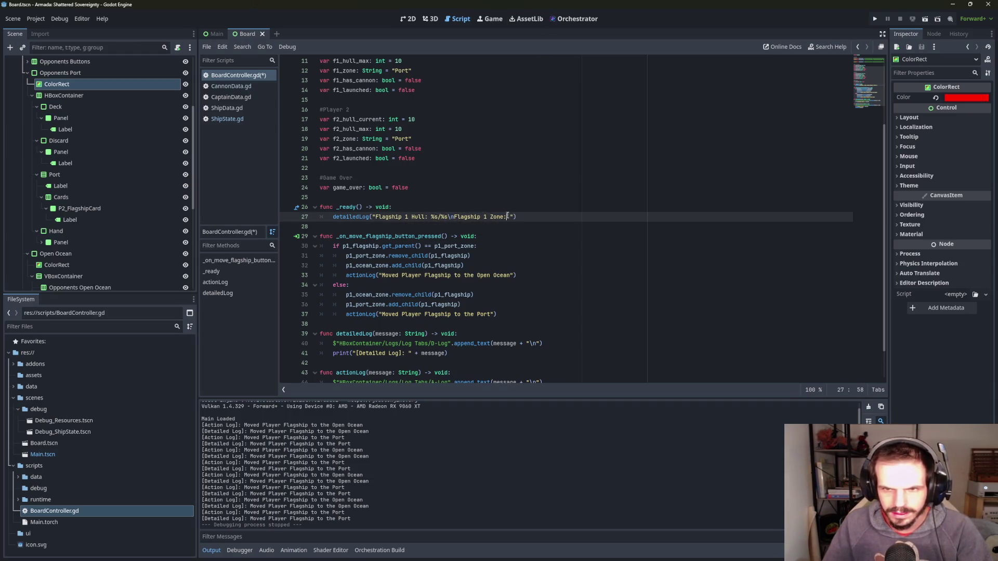
{"action": "left_click", "coordinate": [483, 223]}
{"action": "left_click", "coordinate": [509, 217]}
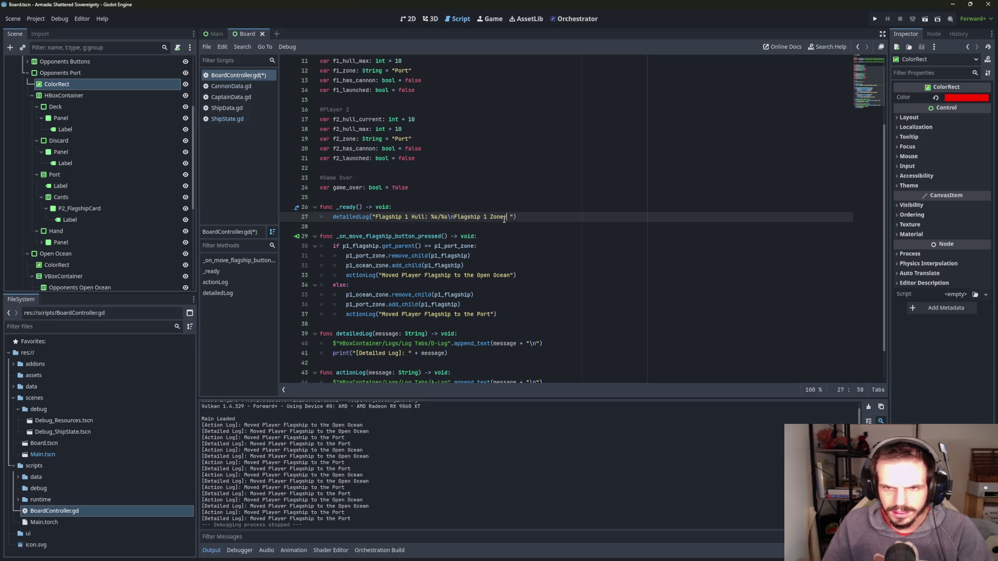
{"action": "type", "text": "%s"}
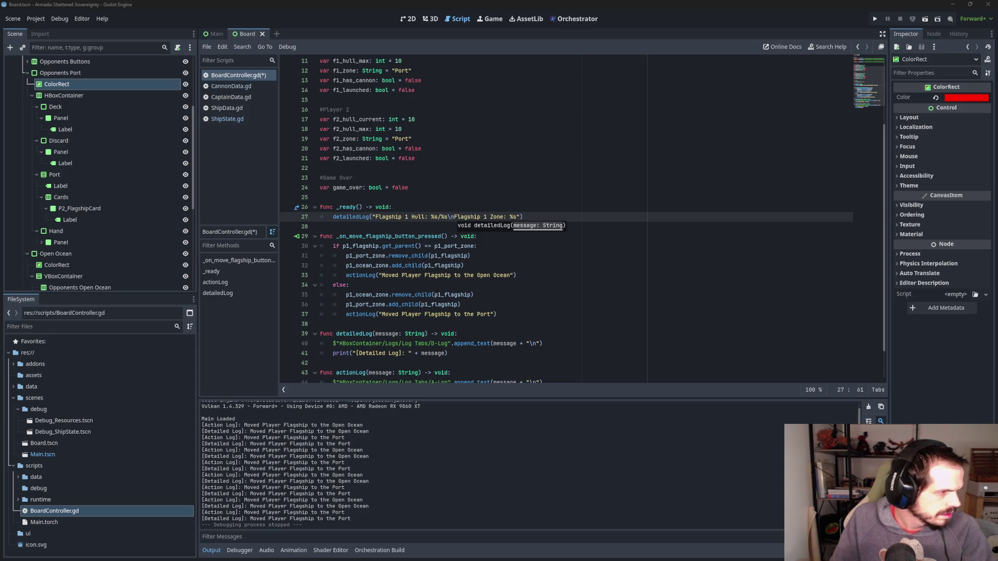
{"action": "left_click", "coordinate": [572, 295]}
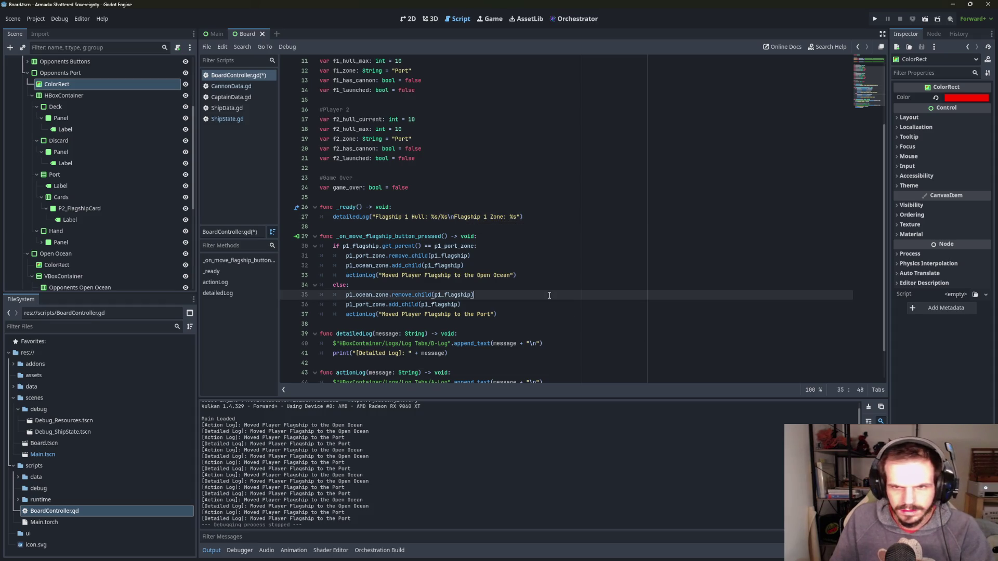
- Apply % to the format string with f1_hull_current and f1_hull_max as the first arguments
{"action": "left_click", "coordinate": [519, 215]}
{"action": "type", "text": ")"}
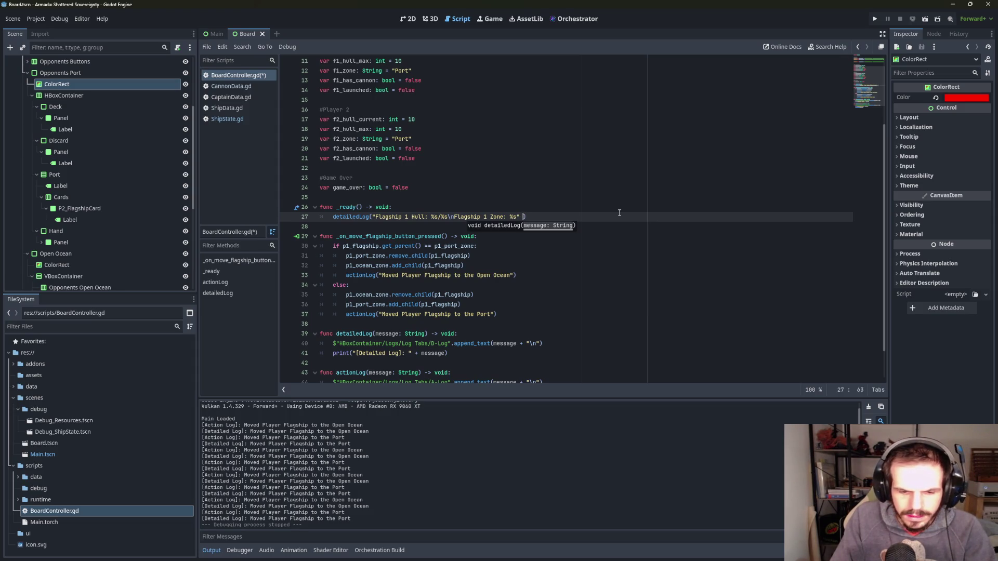
{"action": "type", "text": "% ["}
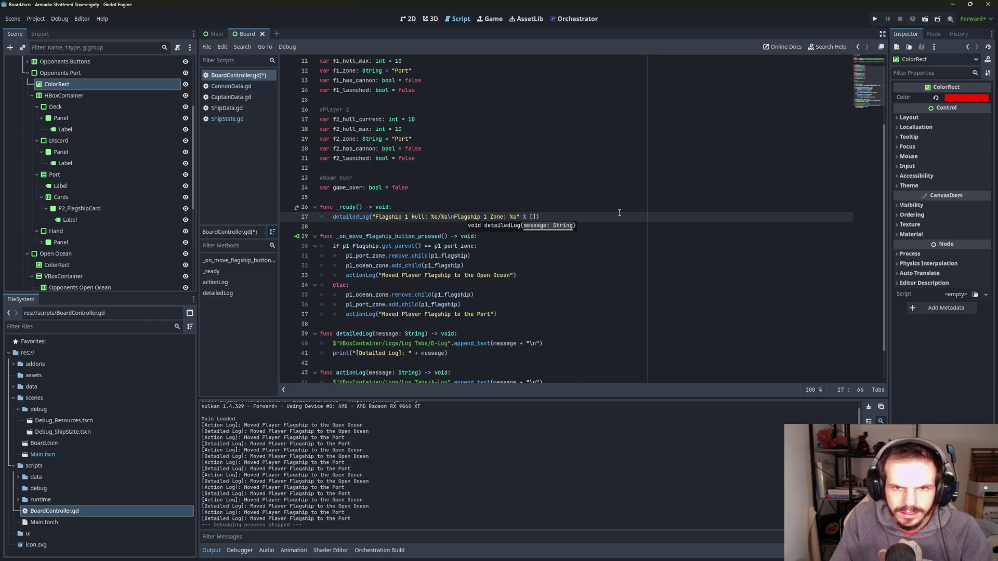
{"action": "type", "text": "f1"}
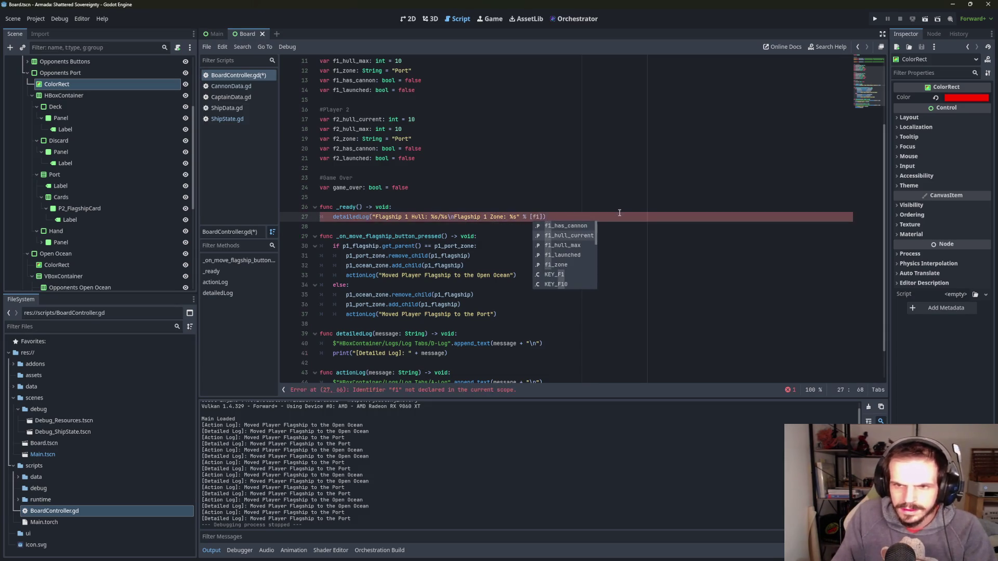
{"action": "key", "text": "Down"}
{"action": "key", "text": "Return"}
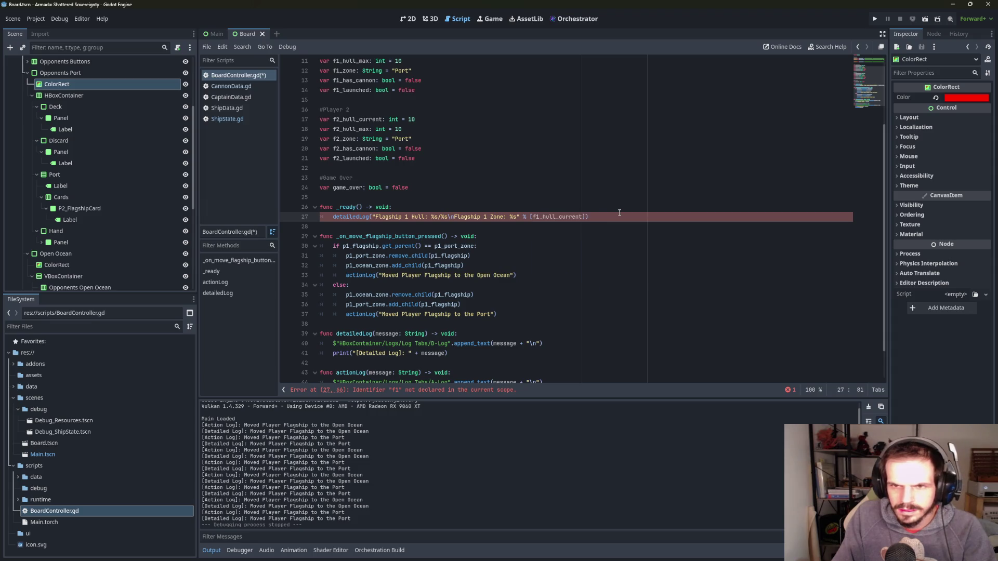
{"action": "type", "text": ", f1"}
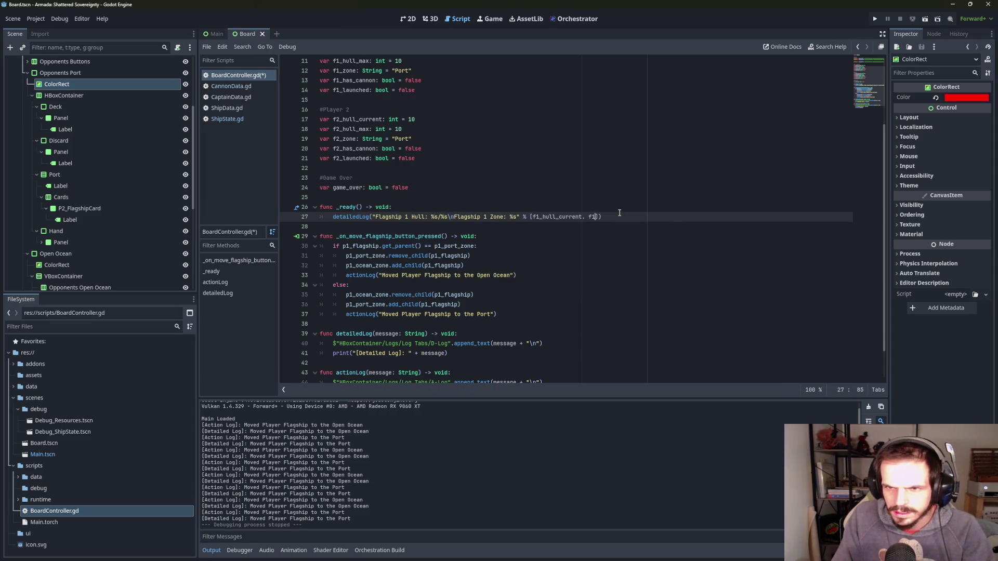
{"action": "key", "text": "BackSpace"}
{"action": "key", "text": "BackSpace"}
{"action": "key", "text": "BackSpace"}
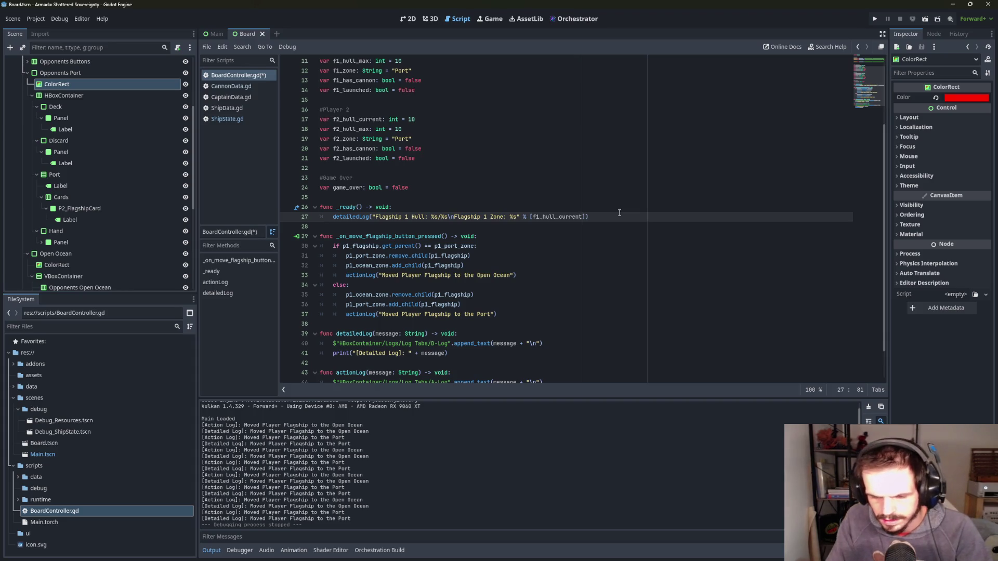
{"action": "type", "text": ", f1"}
{"action": "key", "text": "Down"}
{"action": "key", "text": "Down"}
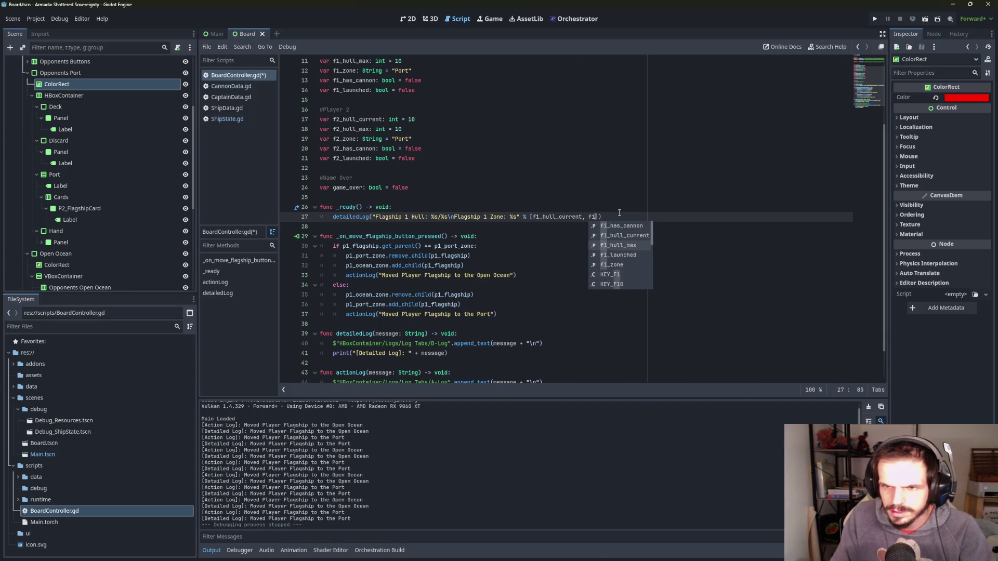
{"action": "key", "text": "Return"}
{"action": "type", "text": ", f1"}
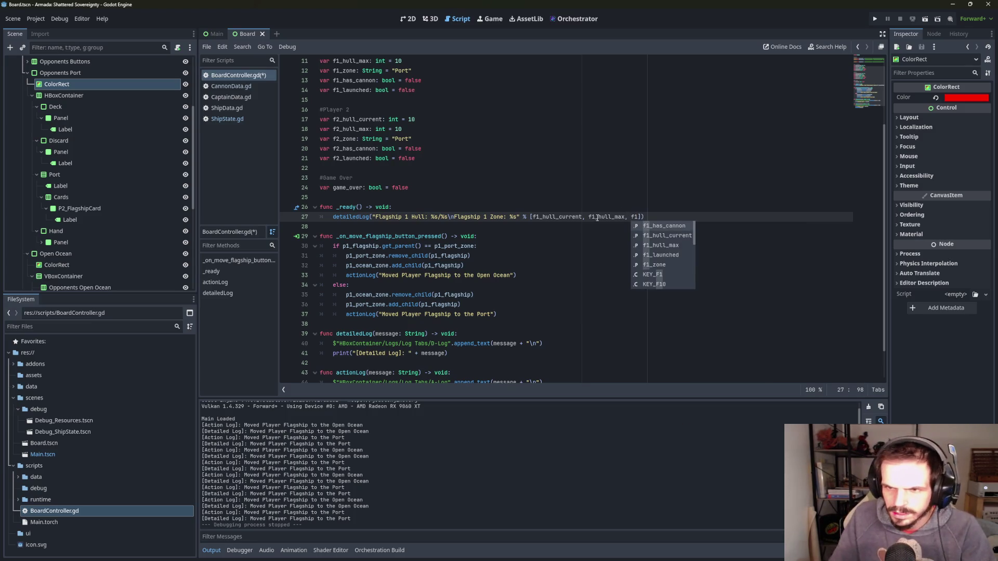
- Add f1_zone as the last argument, run the game to confirm Hull 10/10 and Zone Port, then close it
{"action": "left_click", "coordinate": [661, 264]}
{"action": "key", "text": "Down"}
{"action": "key", "text": "Down"}
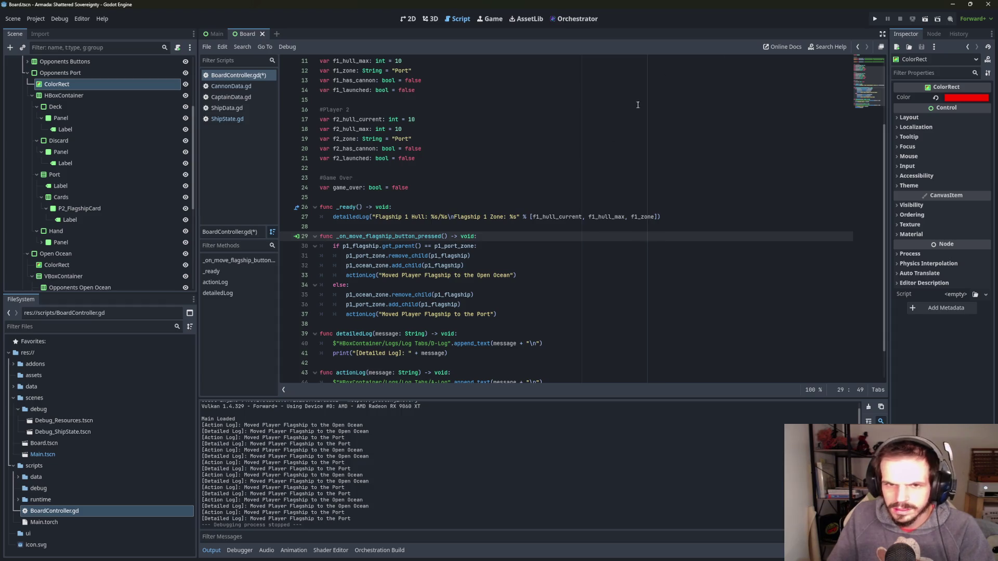
{"action": "left_click", "coordinate": [875, 20]}
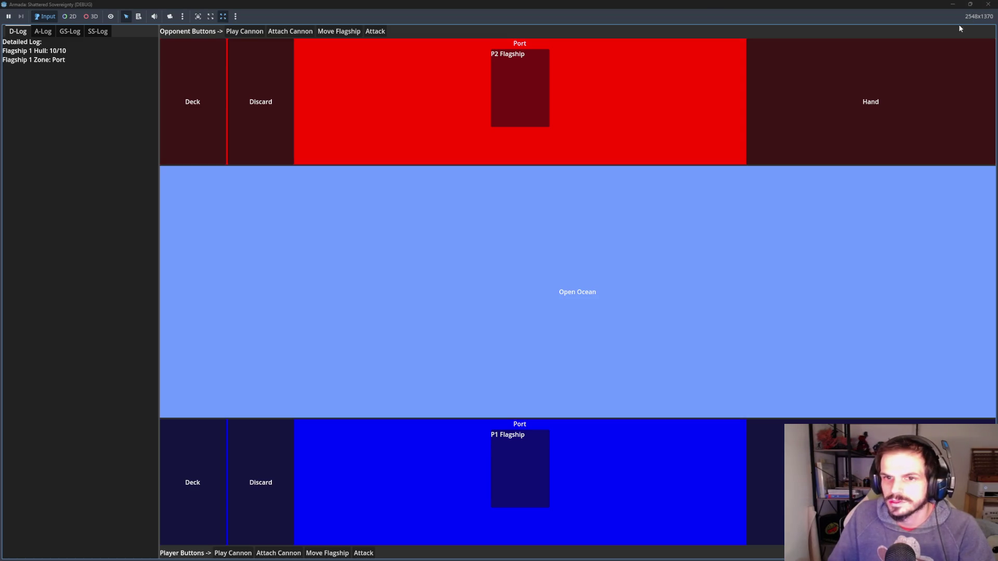
{"action": "left_click", "coordinate": [996, 4]}
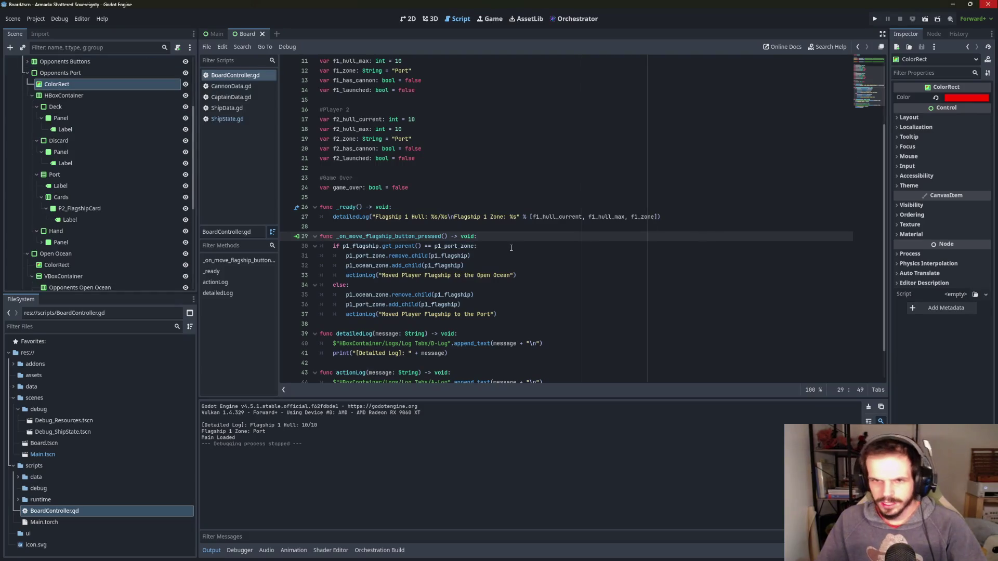
- Add a "Flagship 1 has cannon: %s" line after the zone placeholder and begin the next Flagship 1 label
{"action": "left_click", "coordinate": [674, 218]}
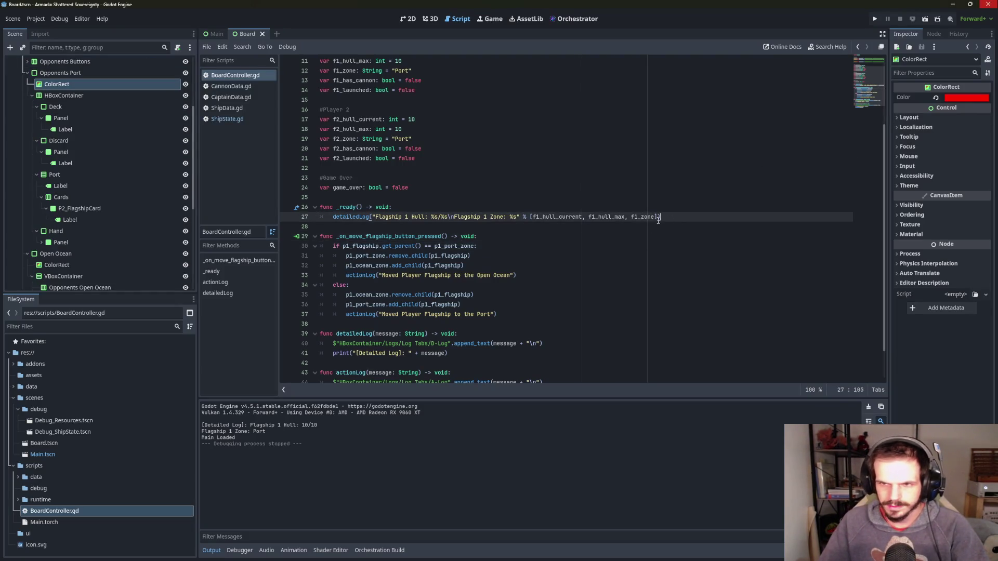
{"action": "left_click", "coordinate": [520, 218]}
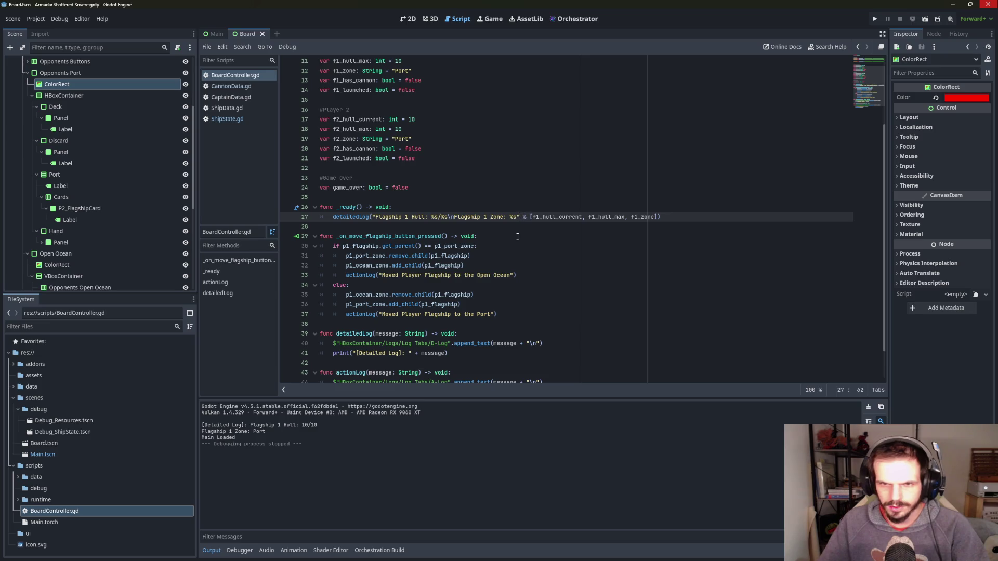
{"action": "key", "text": "Down"}
{"action": "left_click", "coordinate": [512, 233]}
{"action": "key", "text": "Up"}
{"action": "key", "text": "Up"}
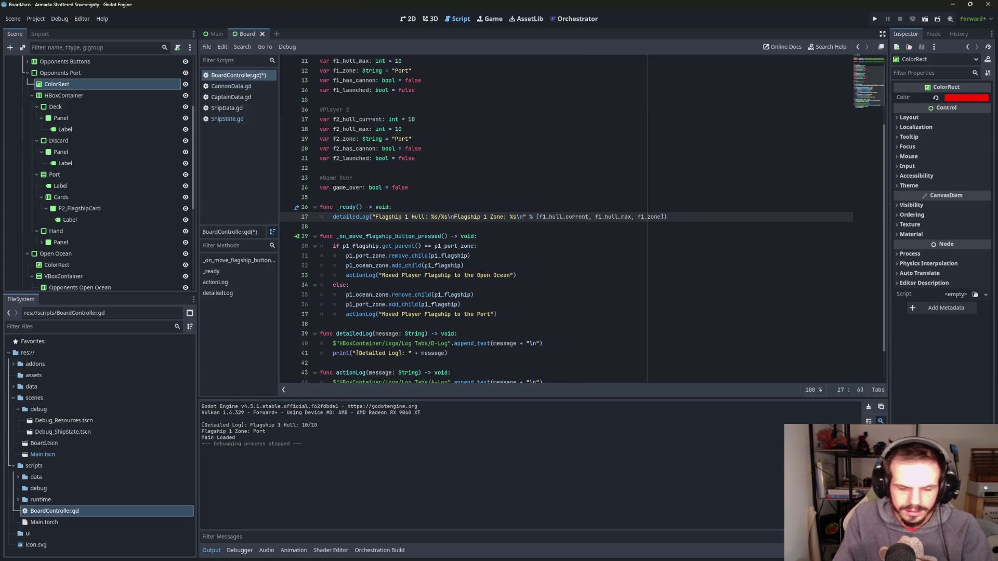
{"action": "type", "text": "Flagship"}
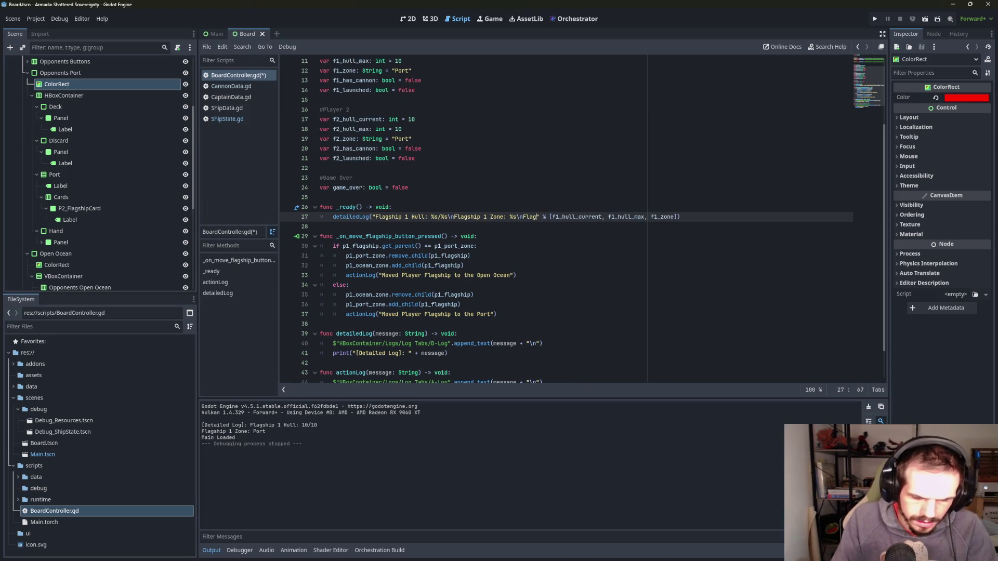
{"action": "type", "text": " 1"}
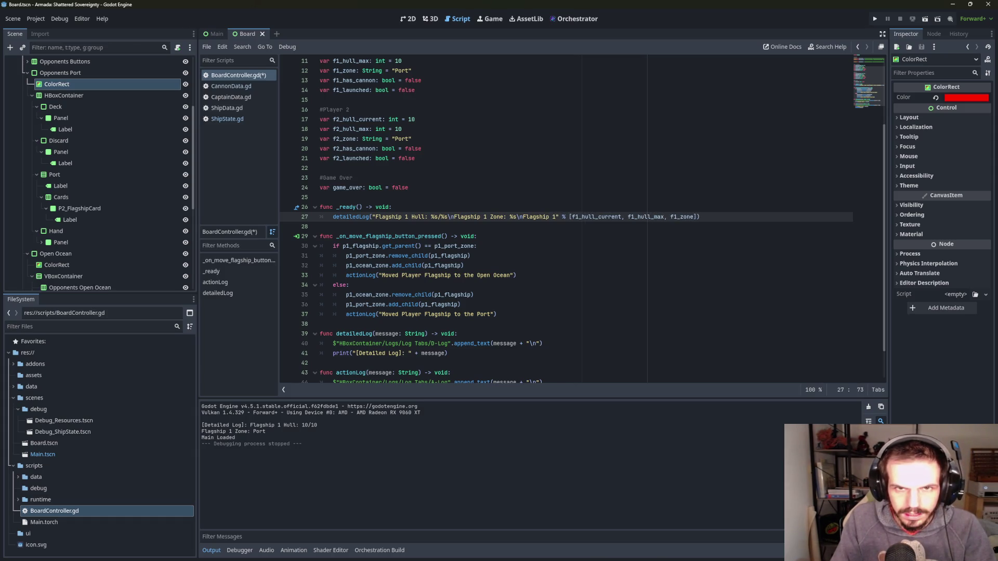
{"action": "type", "text": " has cannon"}
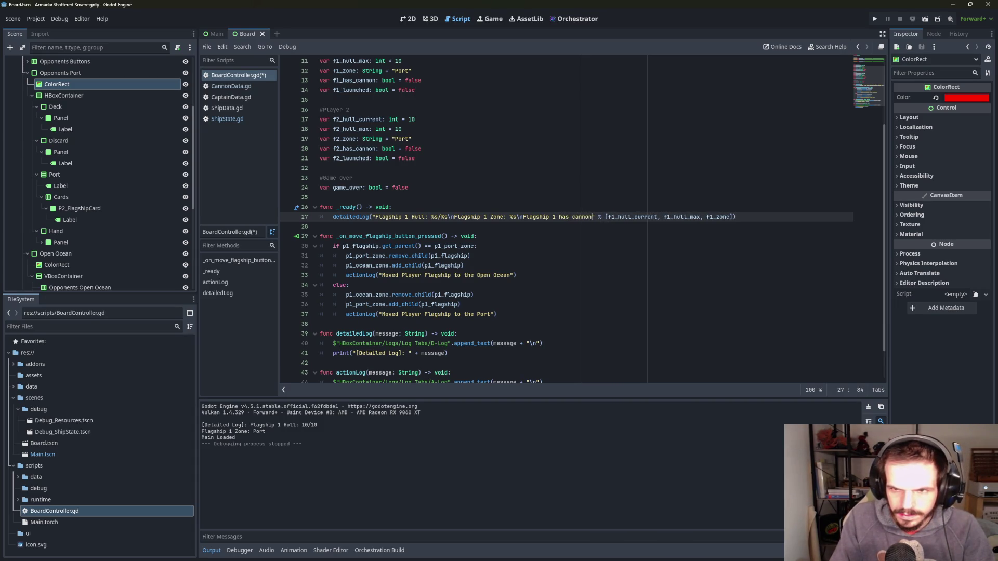
{"action": "type", "text": ":"}
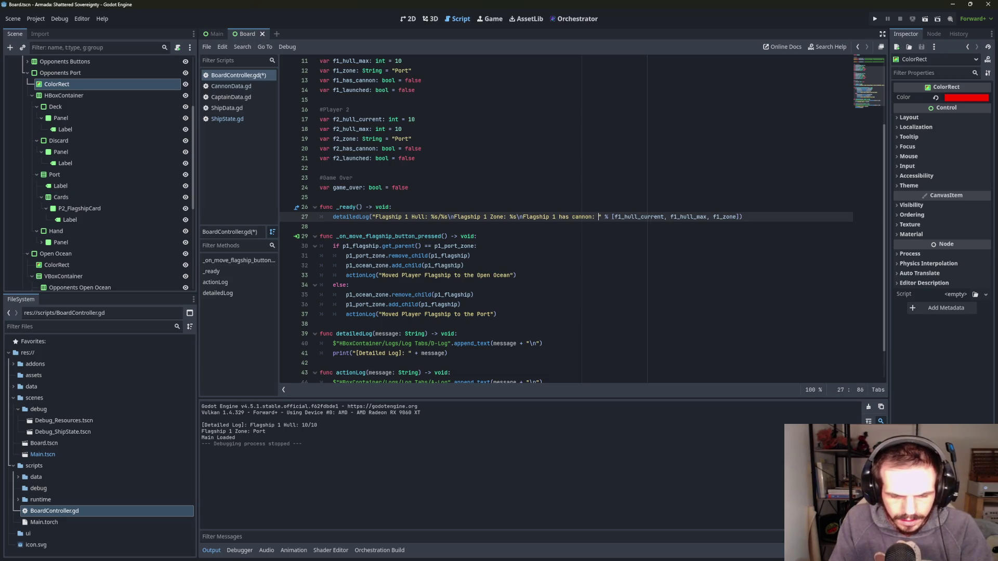
{"action": "type", "text": " %s"}
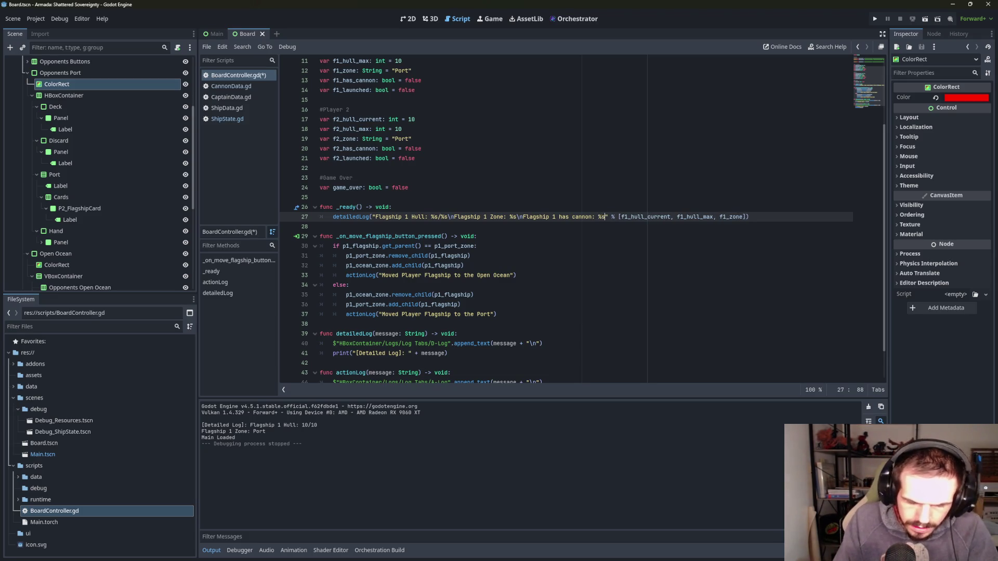
{"action": "type", "text": " Flagship"}
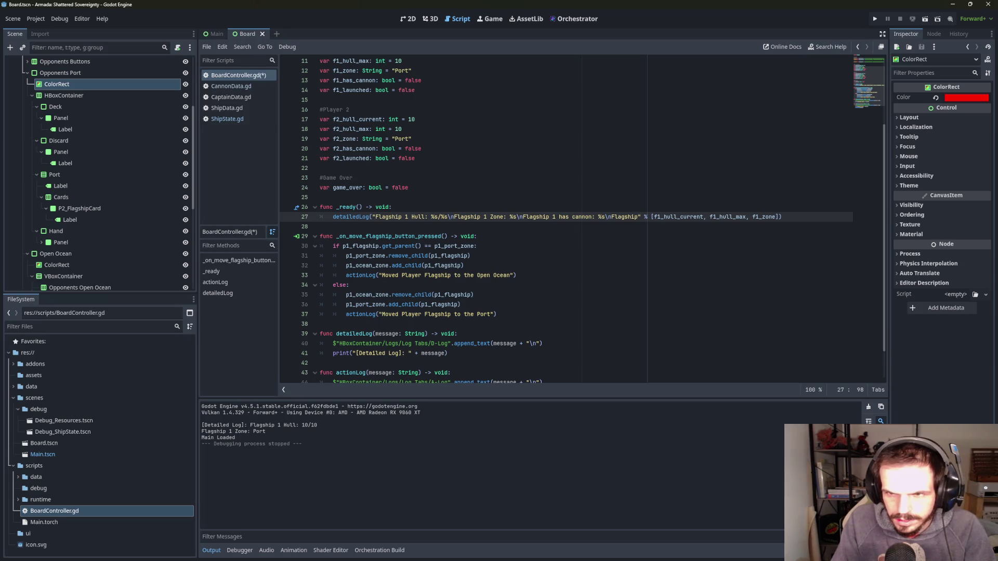
{"action": "type", "text": " 1"}
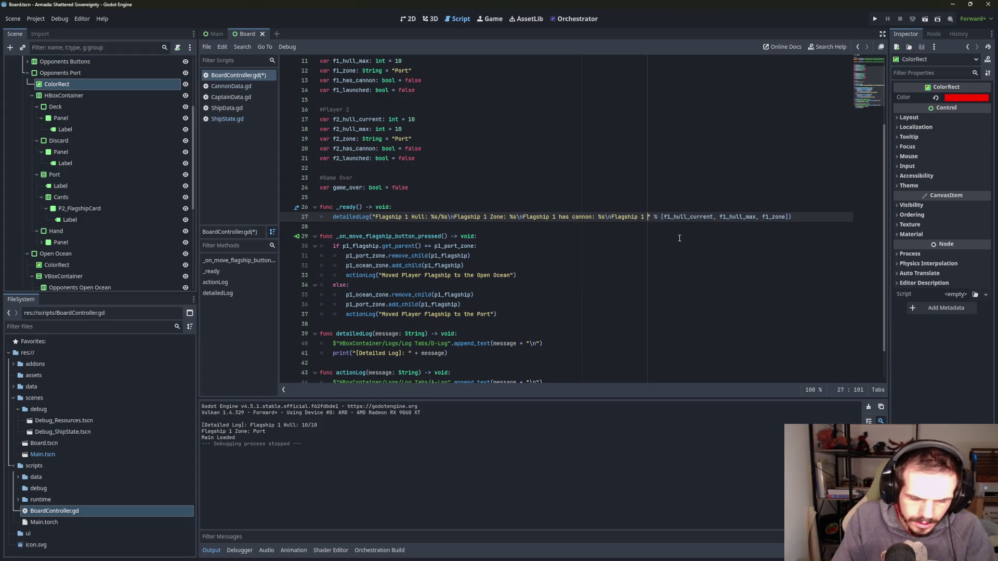
- Add a "launched: %s" line ending in \n\n and move the argument list onto its own line
{"action": "type", "text": "launched"}
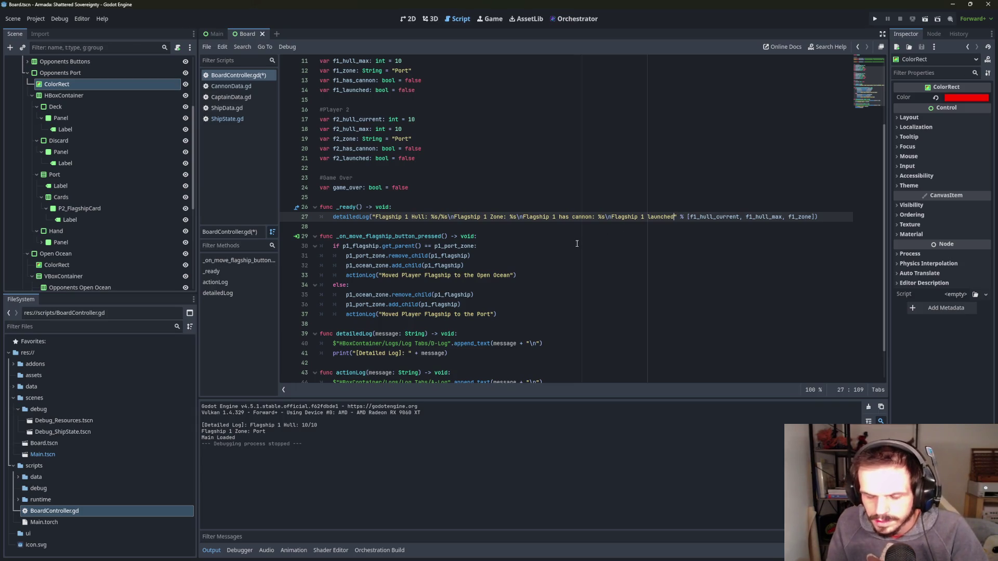
{"action": "type", "text": ":"}
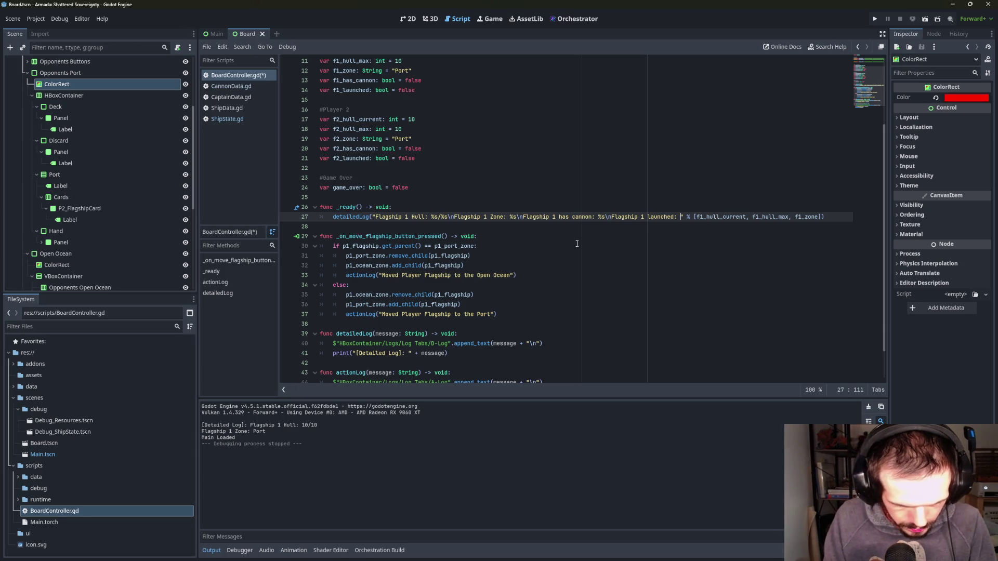
{"action": "type", "text": "%s"}
{"action": "key", "text": "Right"}
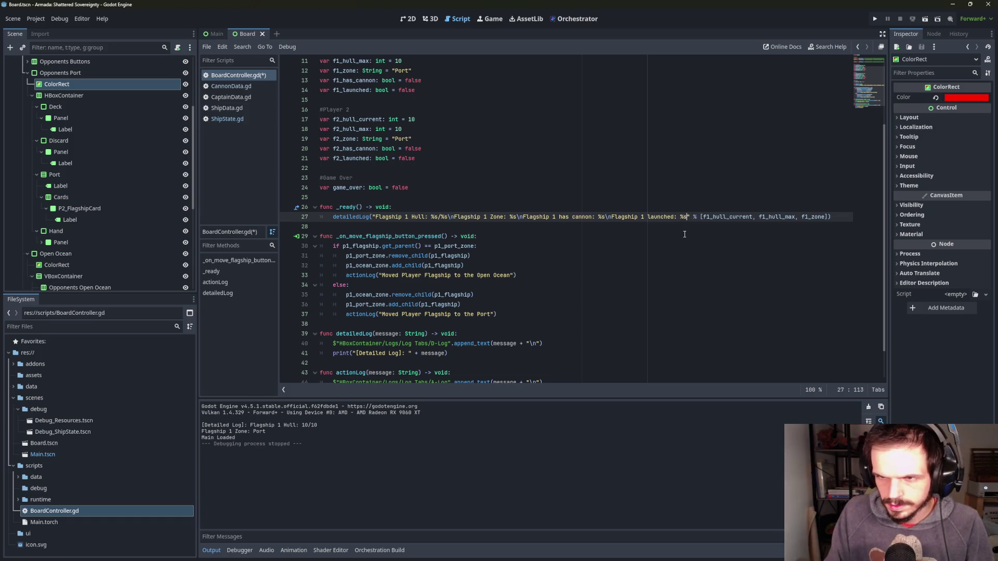
{"action": "key", "text": "Return"}
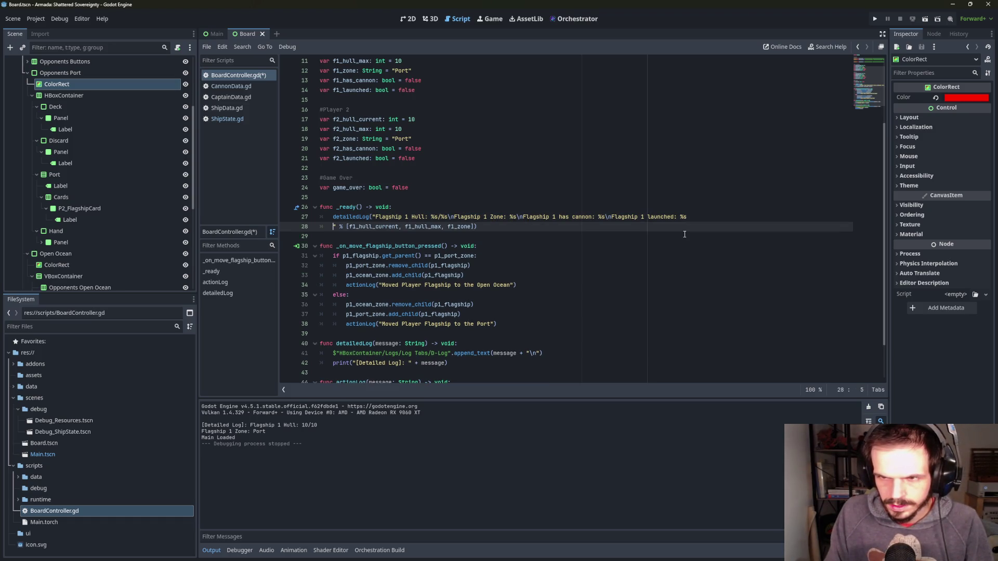
{"action": "key", "text": "BackSpace"}
{"action": "key", "text": "BackSpace"}
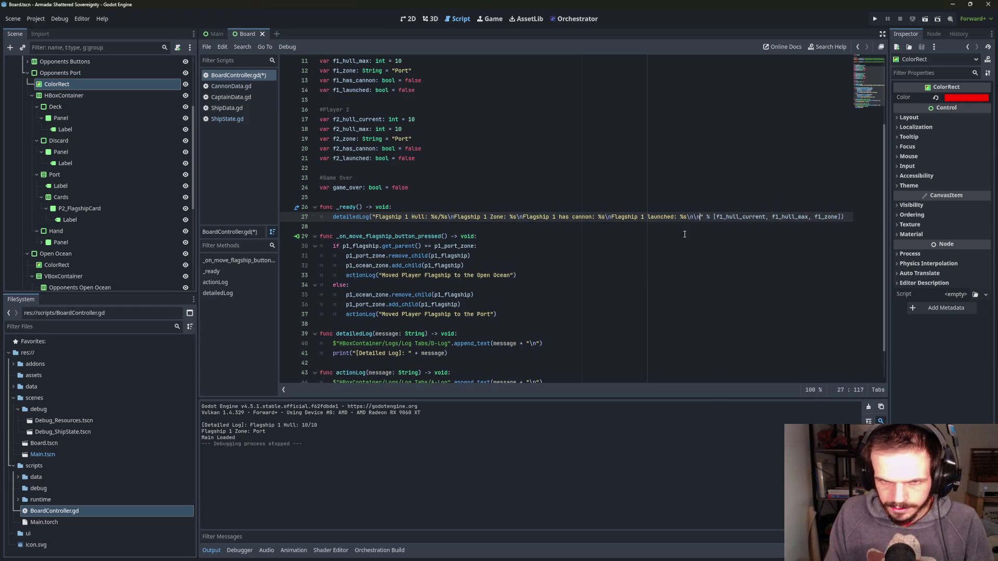
{"action": "key", "text": "Return"}
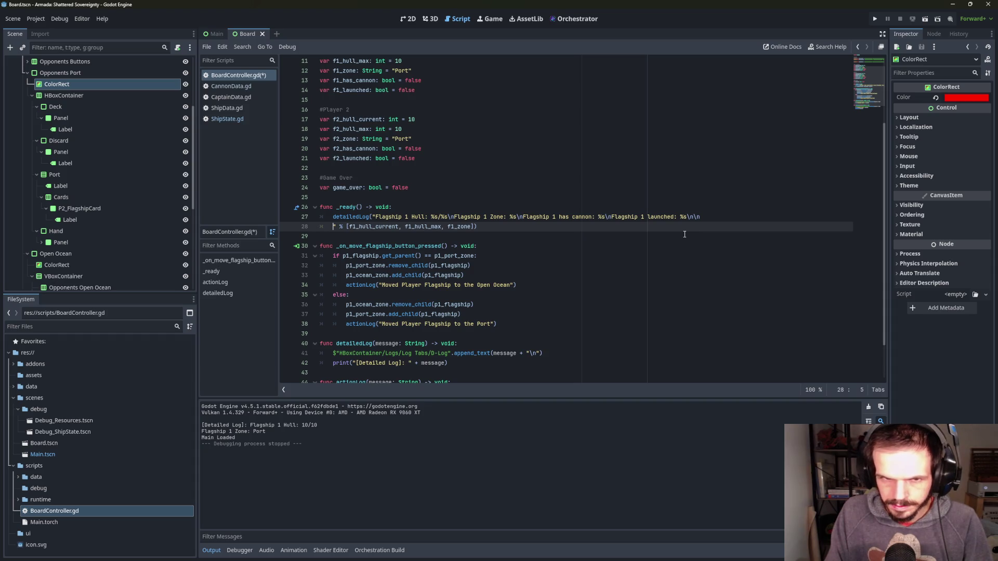
- Continue the string on line 28 with Flagship 2 Hull: %s/%s, Zone, has cannon and launched placeholders
{"action": "type", "text": "Flagship"}
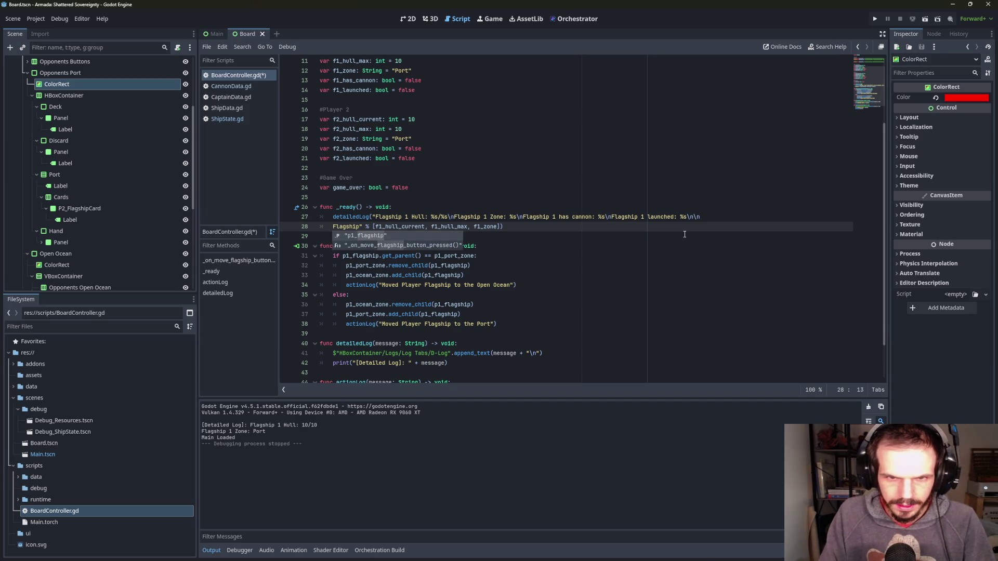
{"action": "key", "text": "BackSpace"}
{"action": "key", "text": "BackSpace"}
{"action": "key", "text": "BackSpace"}
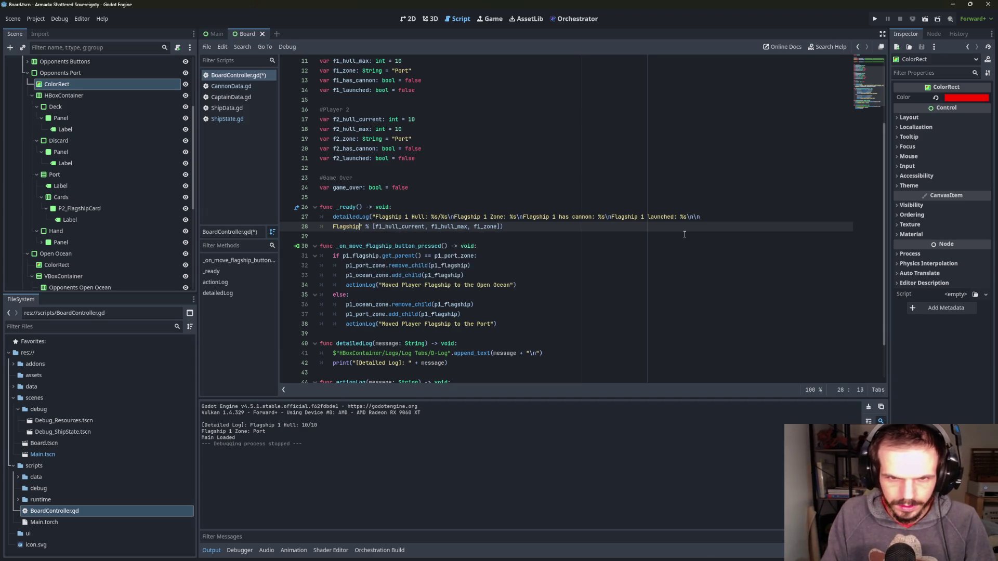
{"action": "key", "text": "BackSpace"}
{"action": "key", "text": "BackSpace"}
{"action": "key", "text": "BackSpace"}
{"action": "key", "text": "Tab"}
{"action": "type", "text": "Flagship"}
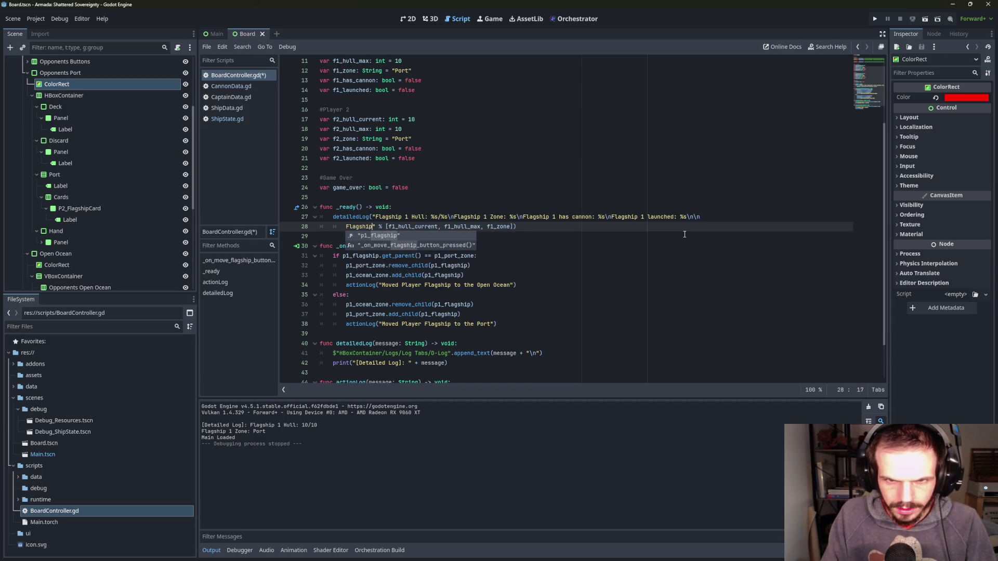
{"action": "type", "text": " 2 Hull"}
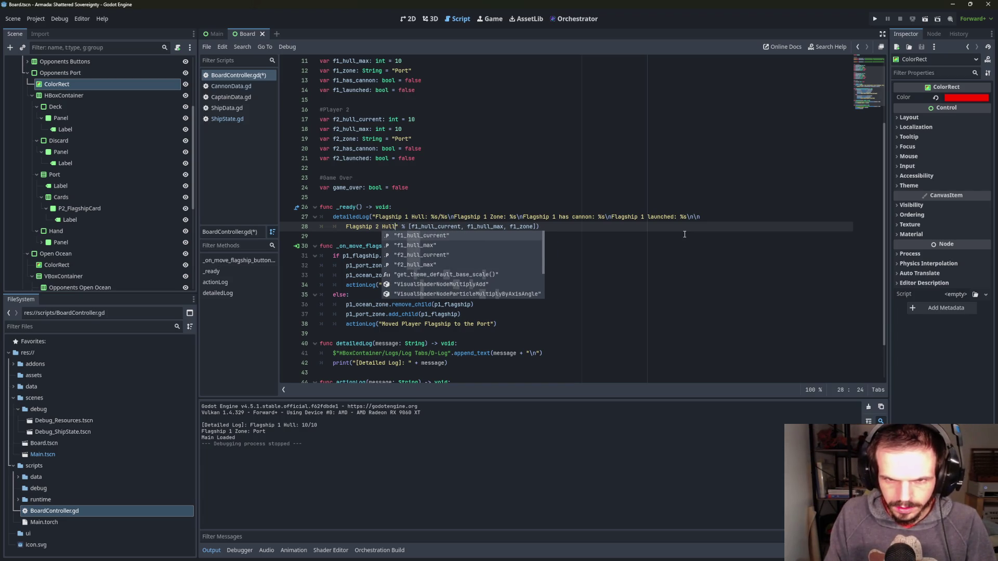
{"action": "type", "text": ": "}
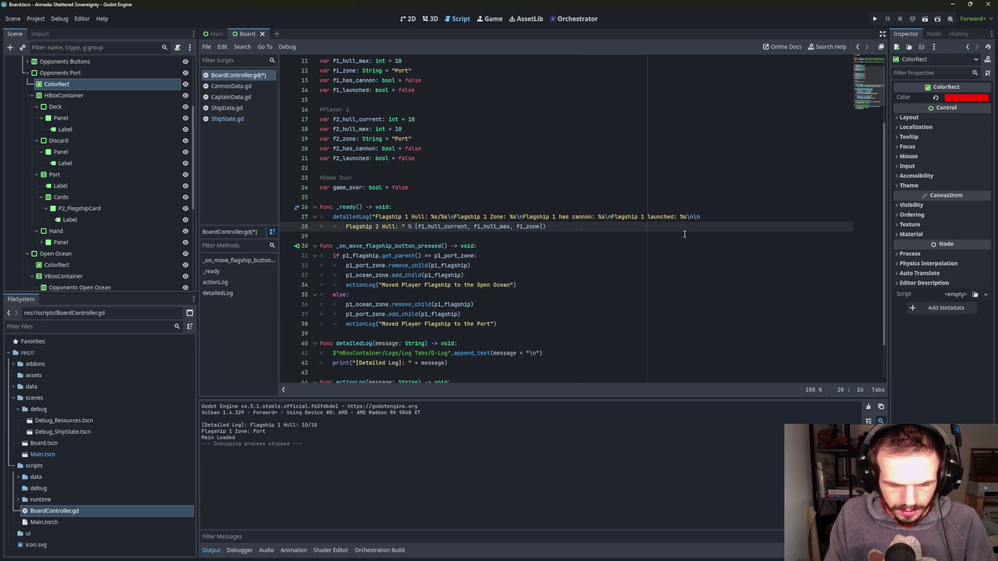
{"action": "type", "text": "%s/"}
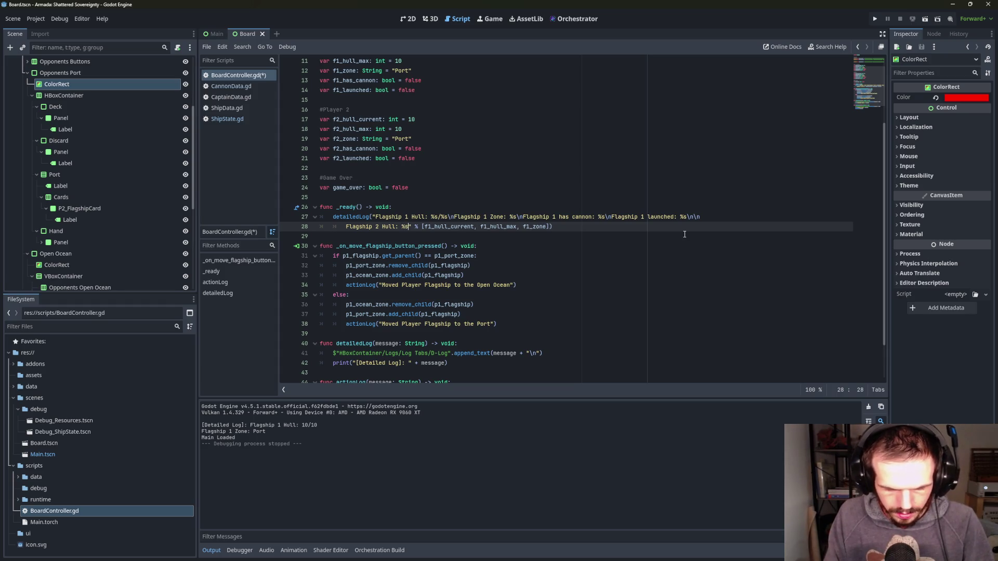
{"action": "type", "text": "%s"}
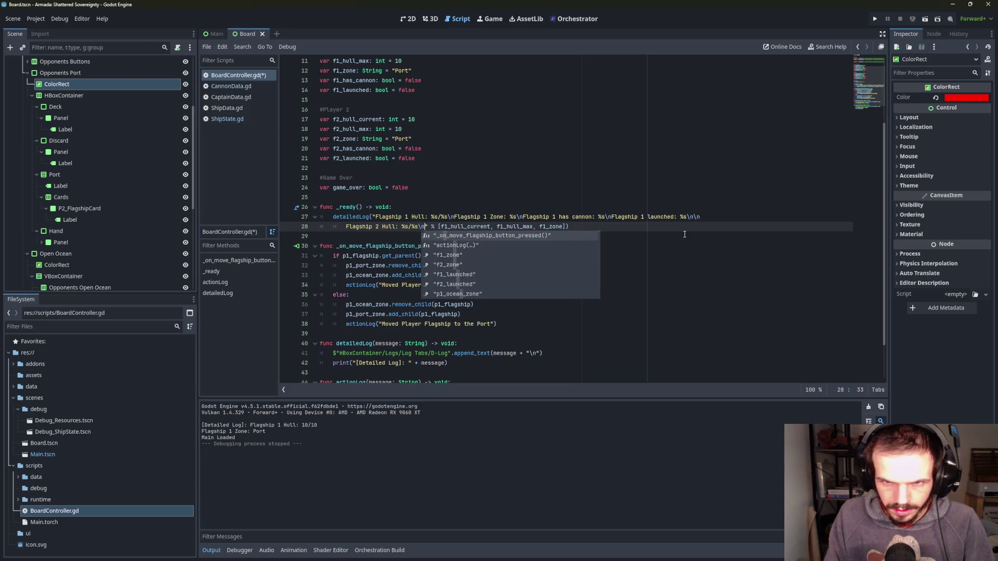
{"action": "type", "text": " Flagship2"}
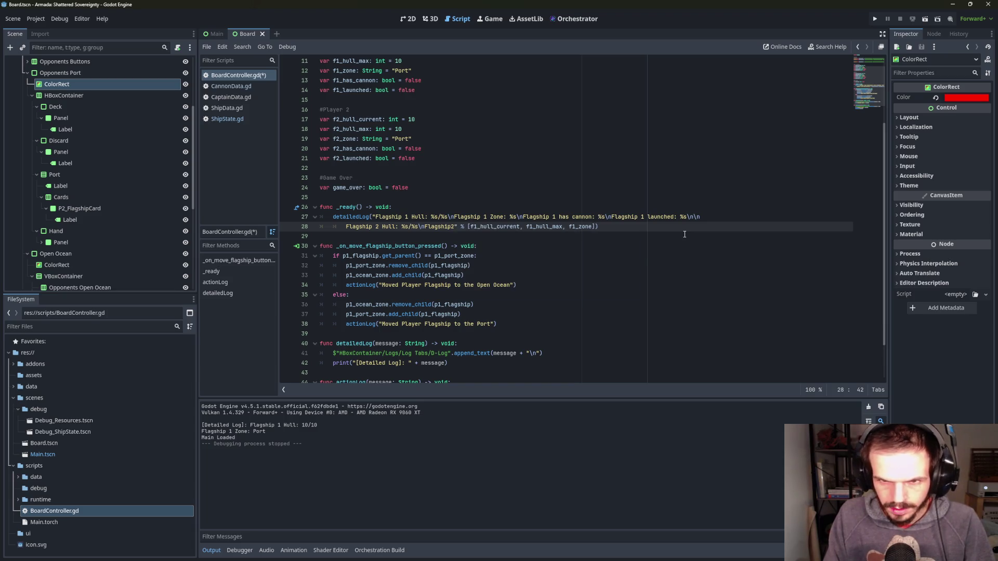
{"action": "type", "text": "2 Zo"}
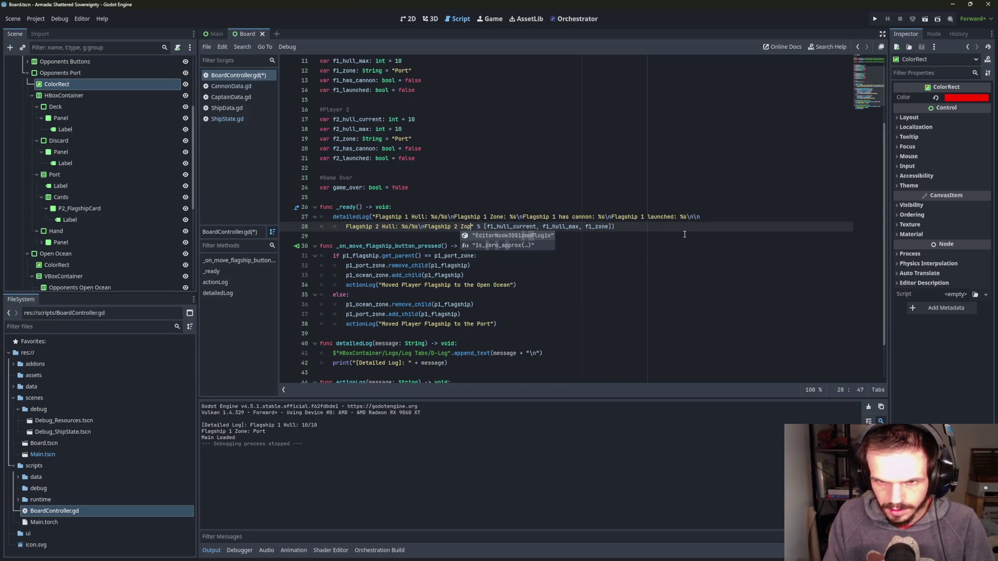
{"action": "type", "text": "ne"}
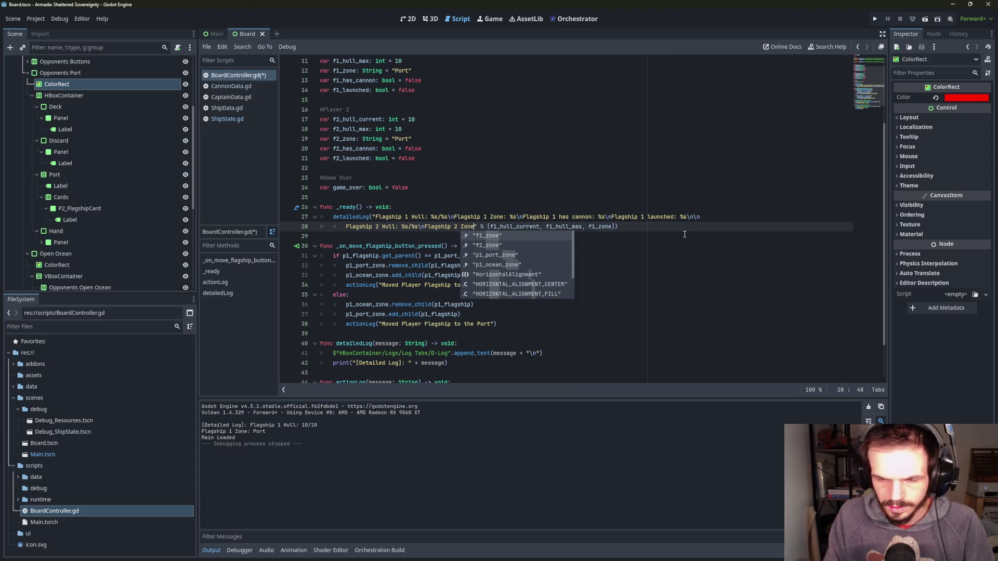
{"action": "type", "text": ": "}
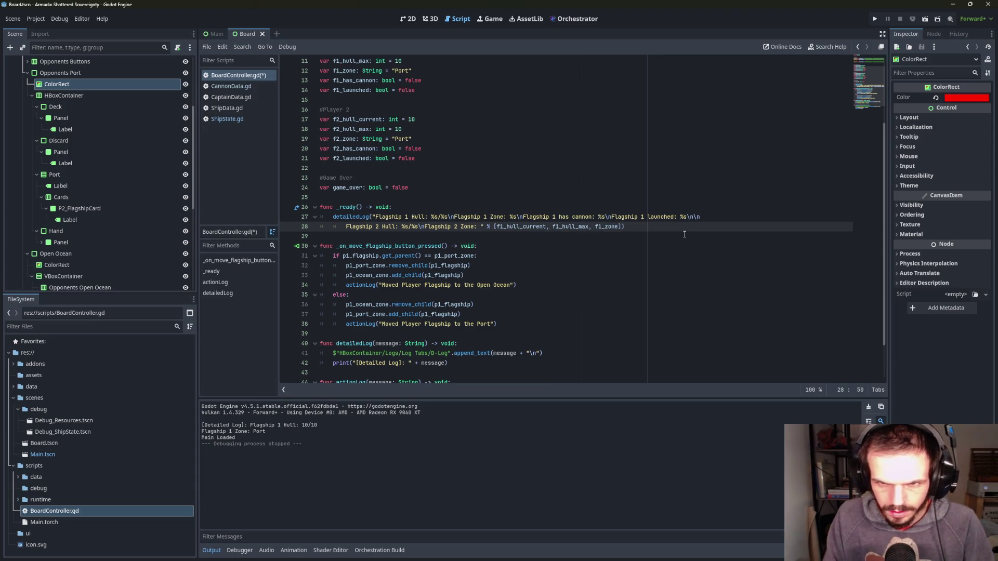
{"action": "type", "text": "%s\\n"}
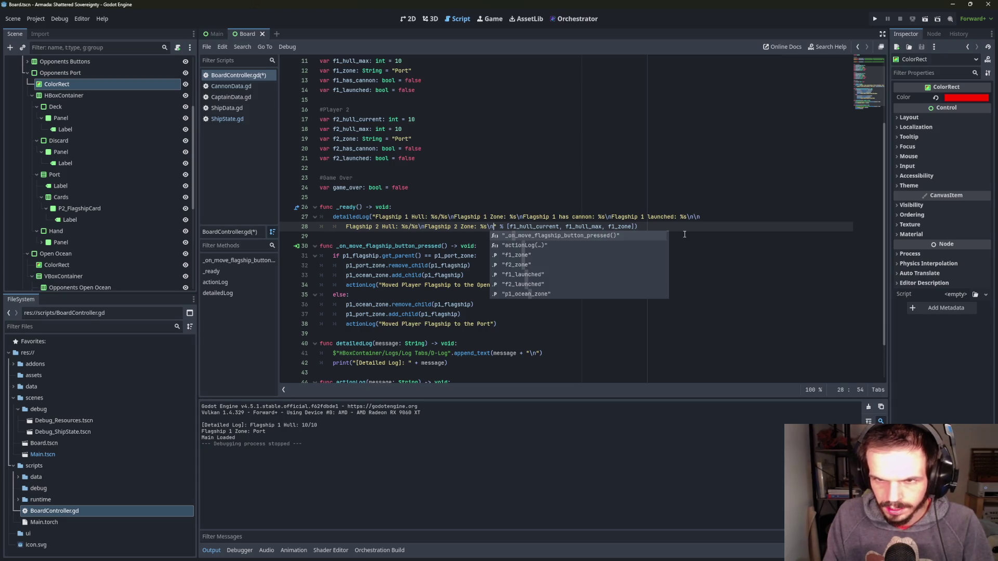
{"action": "type", "text": " Flagship "}
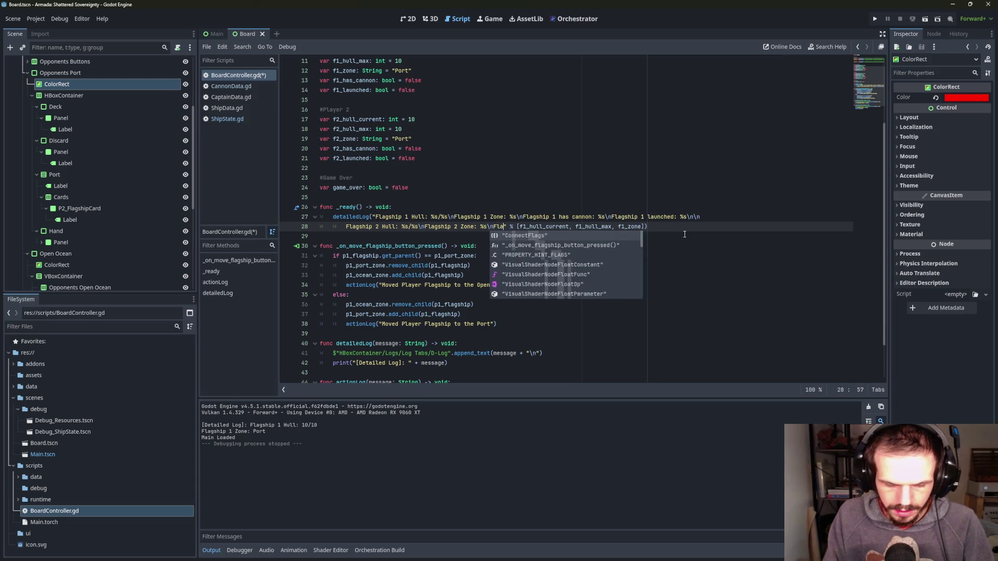
{"action": "type", "text": "2 has cann"}
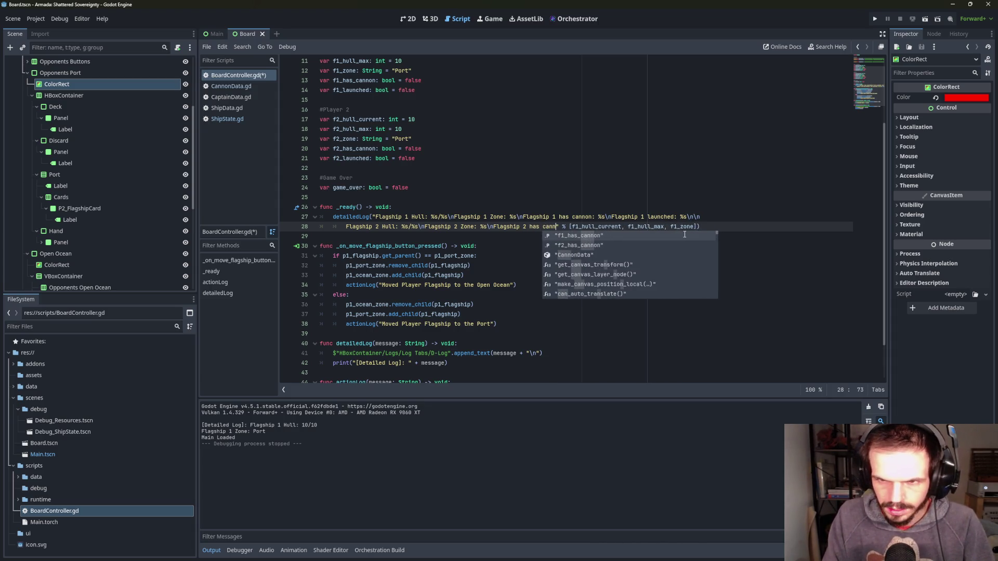
{"action": "type", "text": "on: "}
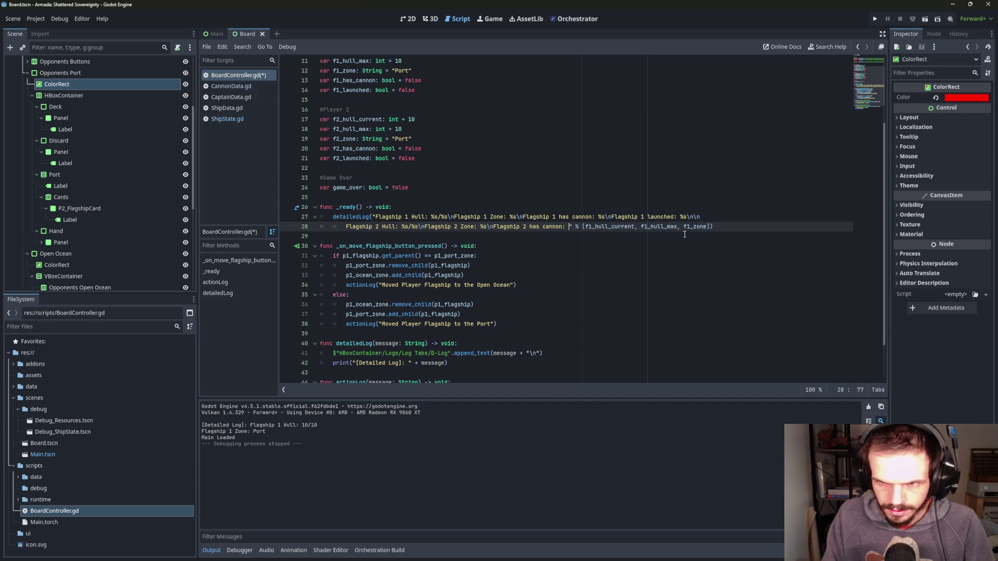
{"action": "type", "text": "%s"}
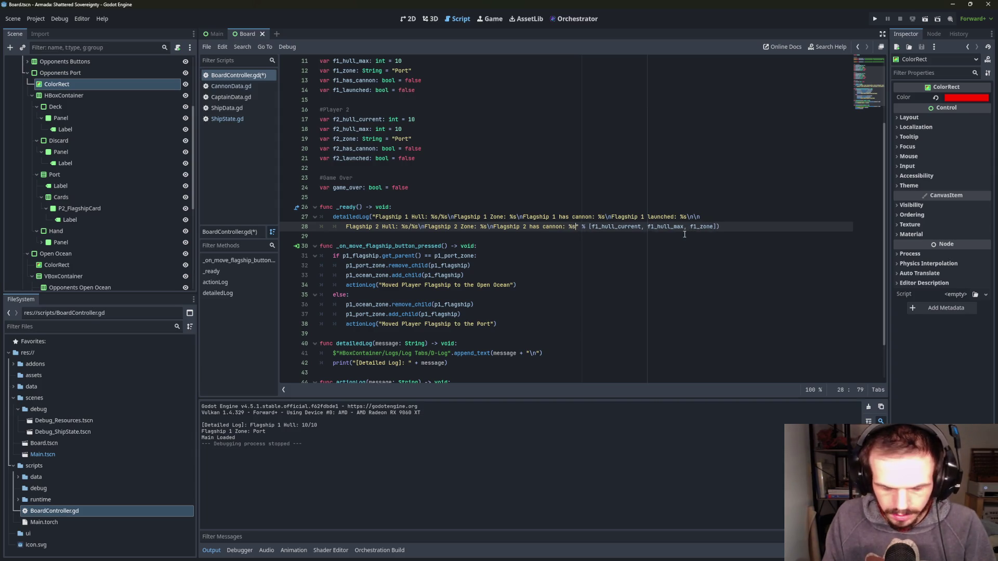
{"action": "type", "text": " Flagshi"}
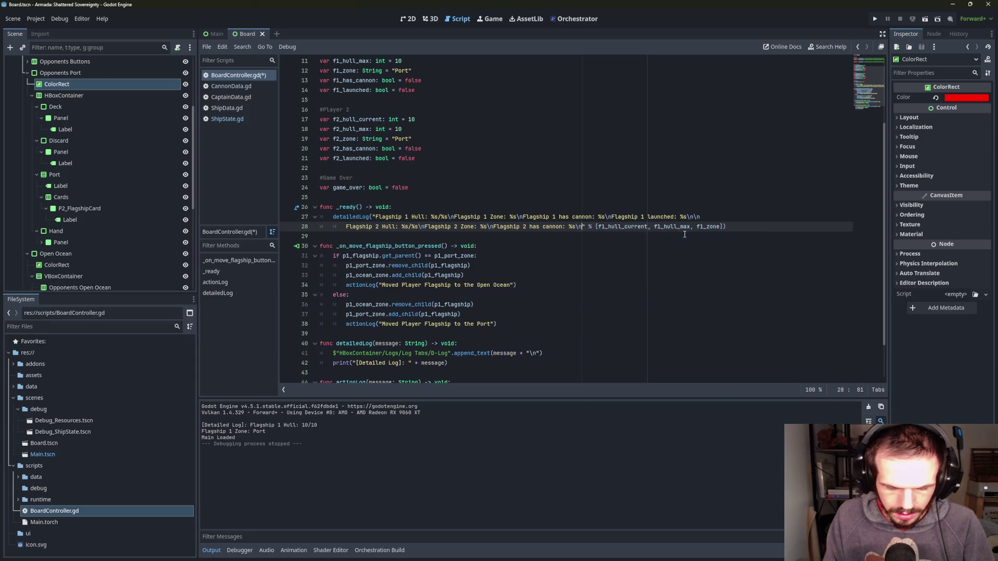
{"action": "type", "text": "p"}
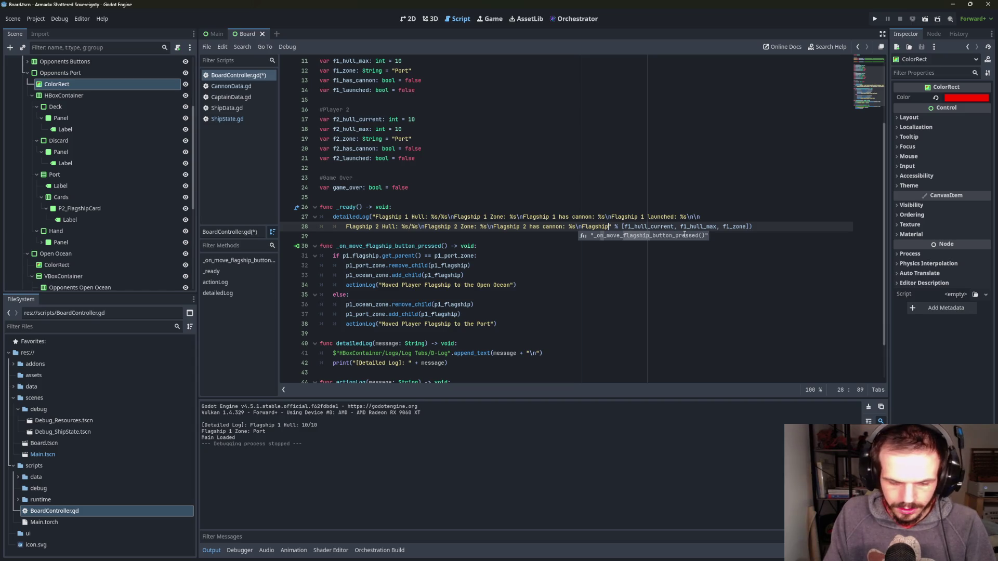
{"action": "type", "text": "2 launched:"}
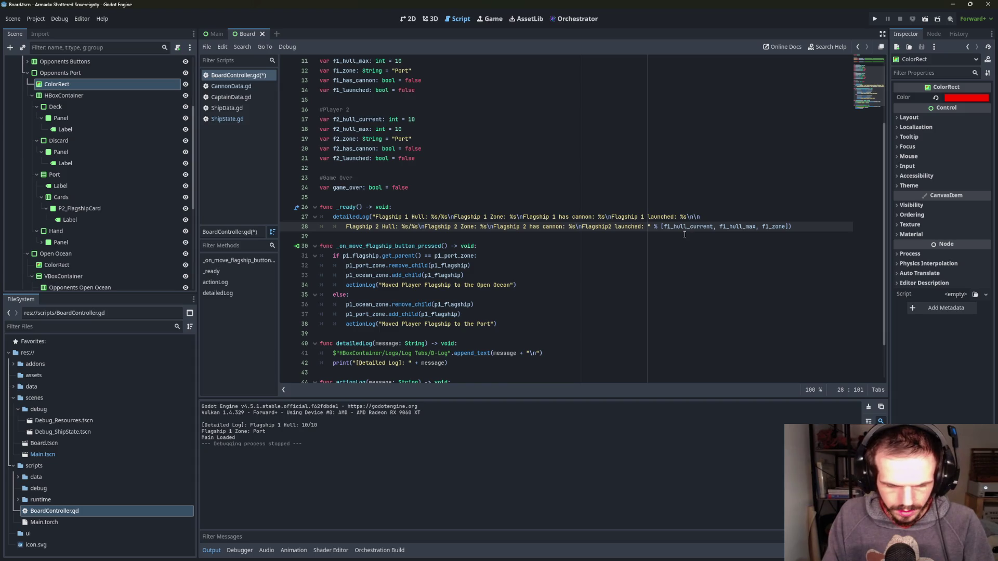
{"action": "type", "text": " %s"}
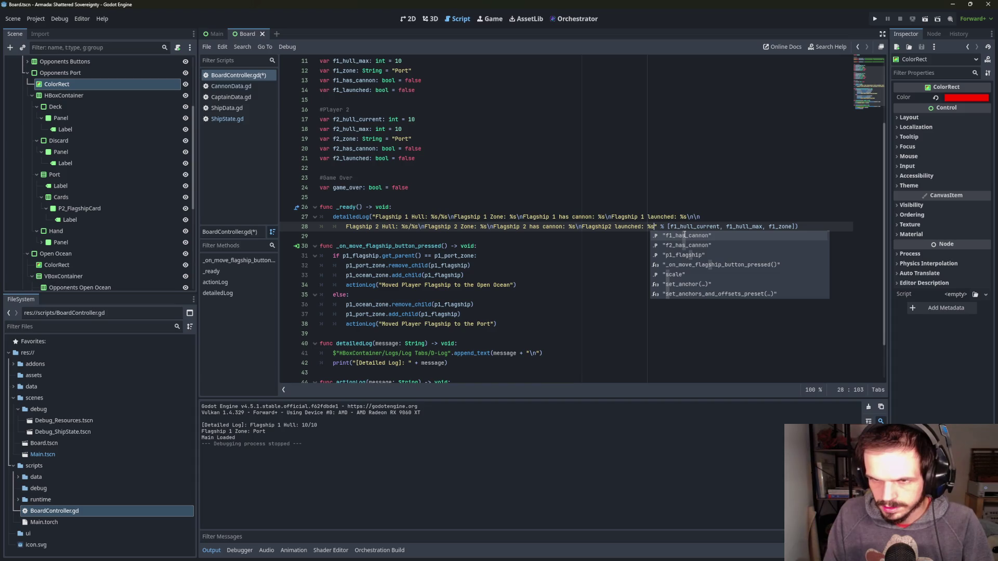
{"action": "left_click", "coordinate": [684, 235]}
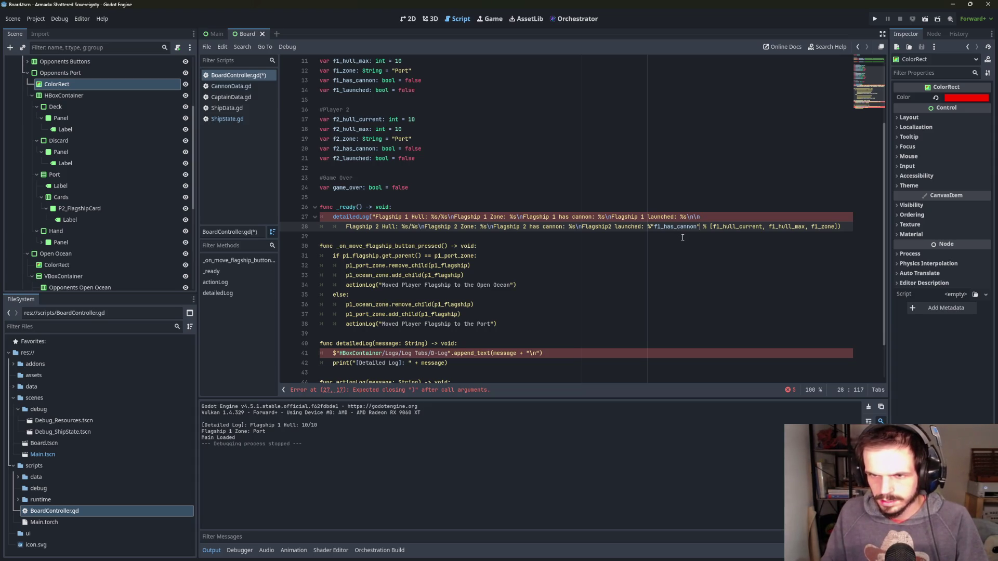
{"action": "key", "text": "BackSpace"}
{"action": "key", "text": "BackSpace"}
{"action": "key", "text": "BackSpace"}
{"action": "type", "text": "s"}
{"action": "left_click", "coordinate": [652, 243]}
{"action": "left_click", "coordinate": [654, 227]}
- Close the string, move the arguments to their own line, and add f1_has_cannon and f1_launched
{"action": "type", "text": "\""}
{"action": "key", "text": "Return"}
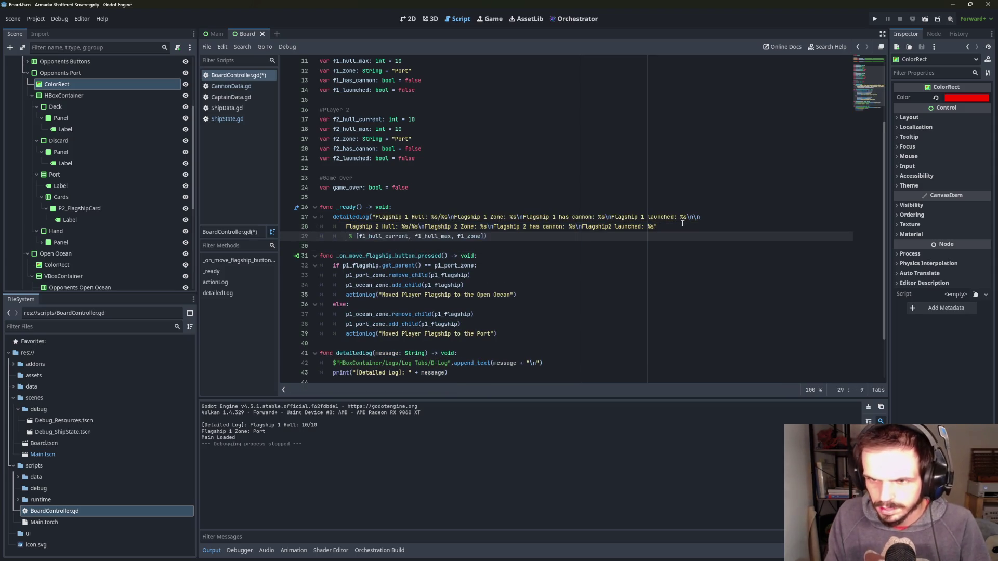
{"action": "key", "text": "End"}
{"action": "key", "text": "Left"}
{"action": "key", "text": "Left"}
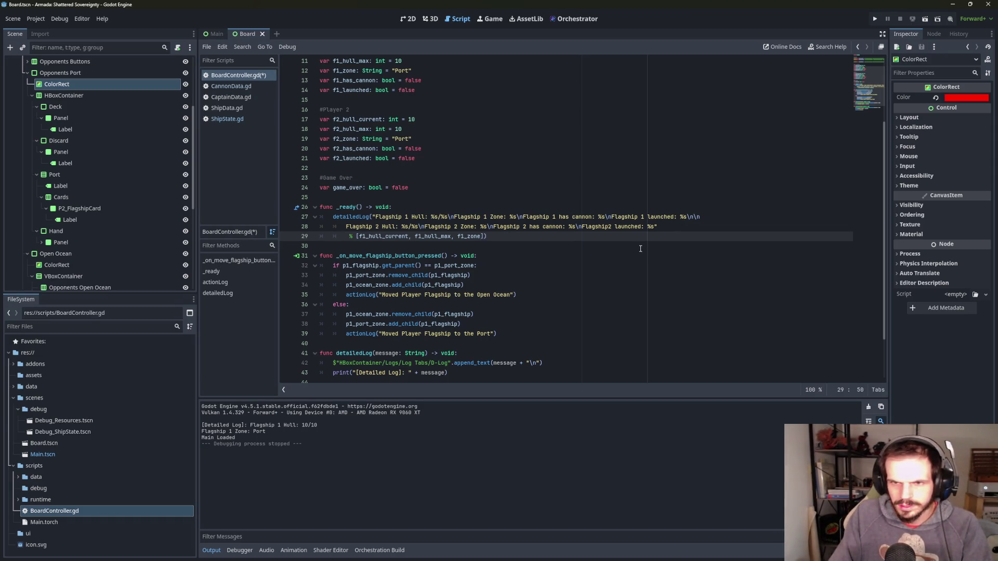
{"action": "type", "text": ", f1"}
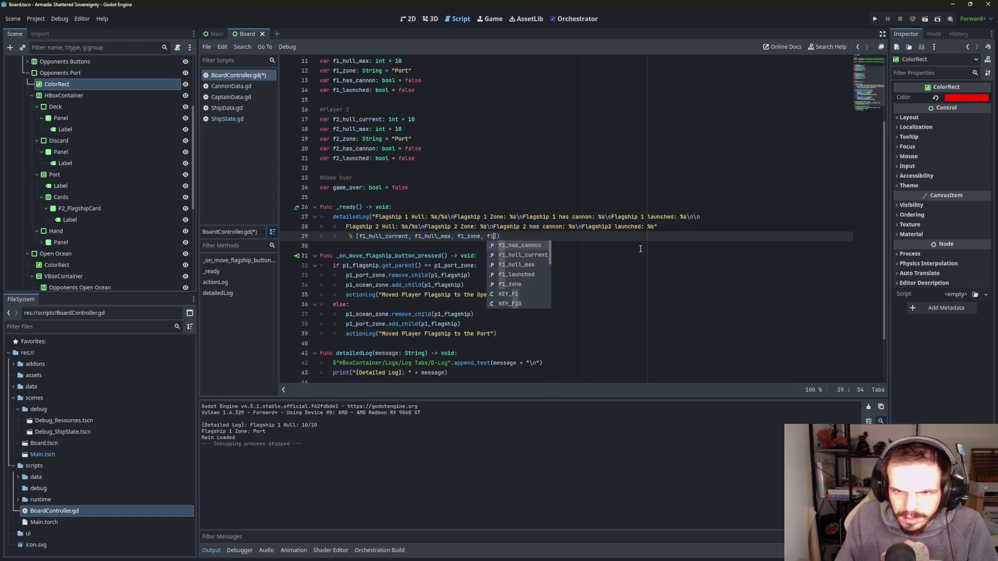
{"action": "key", "text": "Return"}
{"action": "type", "text": ", "}
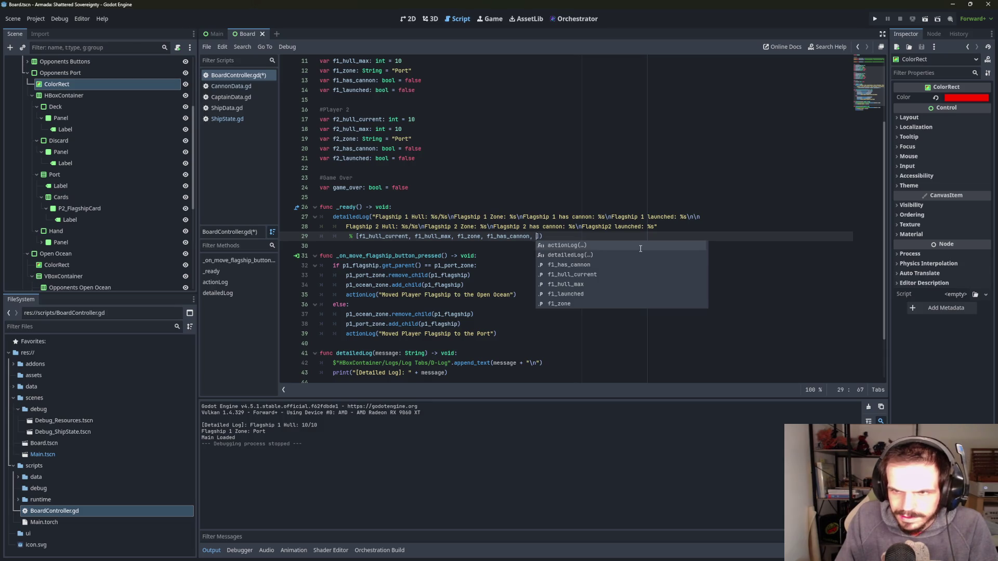
{"action": "type", "text": "f1"}
{"action": "key", "text": "Down"}
{"action": "key", "text": "Down"}
{"action": "key", "text": "Down"}
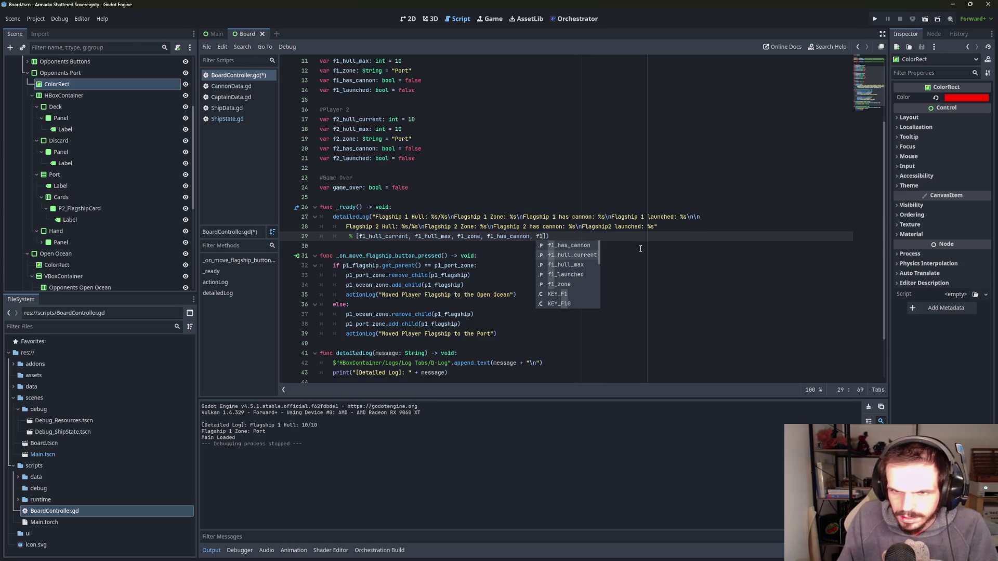
{"action": "key", "text": "Return"}
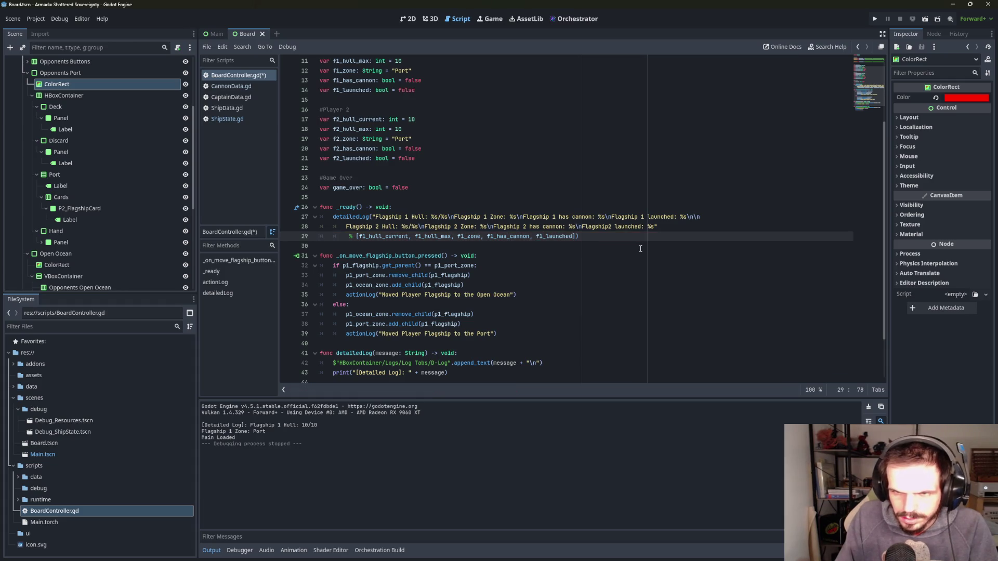
- Add f2_hull_current, f2_hull_max and f2_zone to the argument list
{"action": "type", "text": ", "}
{"action": "type", "text": "f2"}
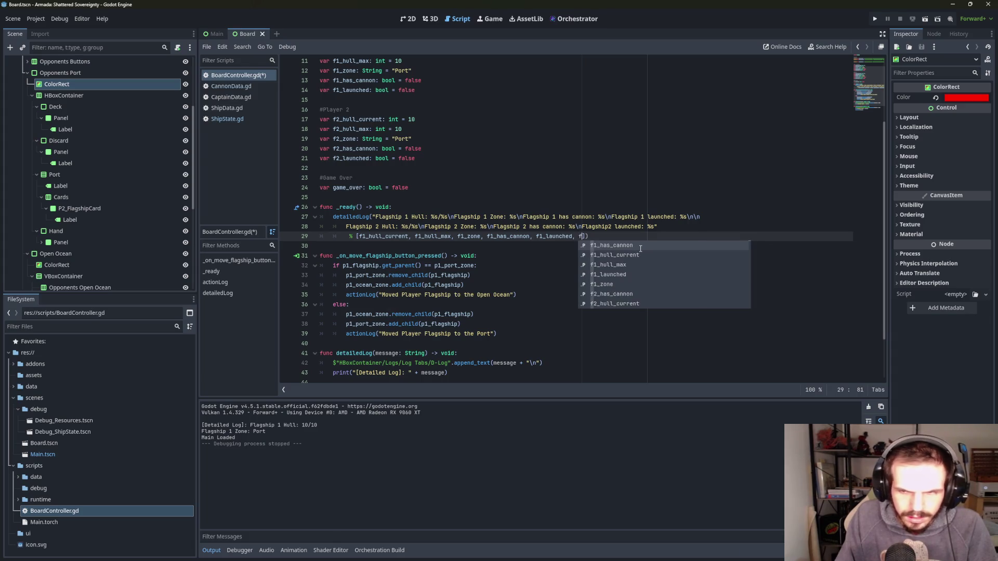
{"action": "key", "text": "Down"}
{"action": "key", "text": "Return"}
{"action": "type", "text": ", f2"}
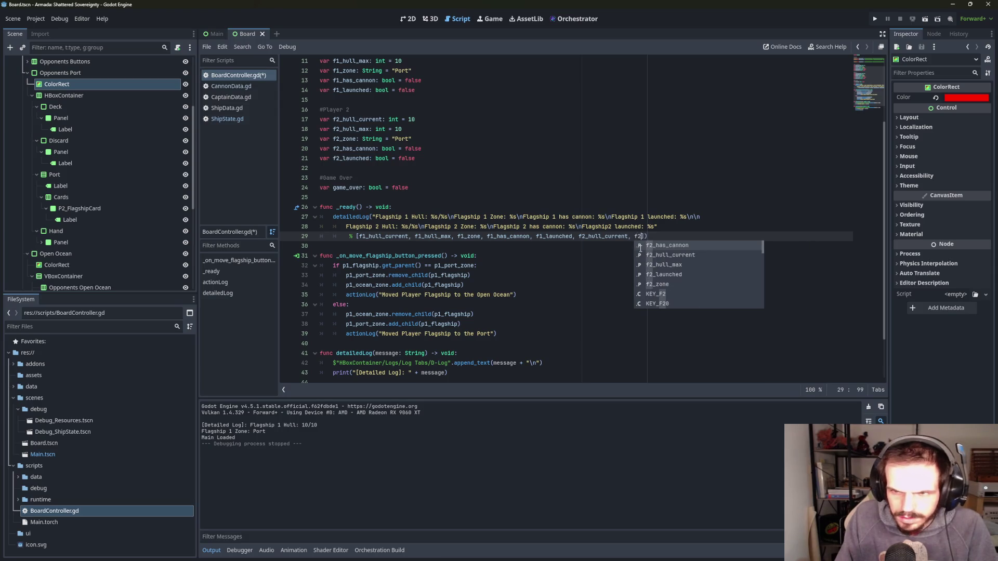
{"action": "key", "text": "Down"}
{"action": "key", "text": "Down"}
{"action": "key", "text": "Return"}
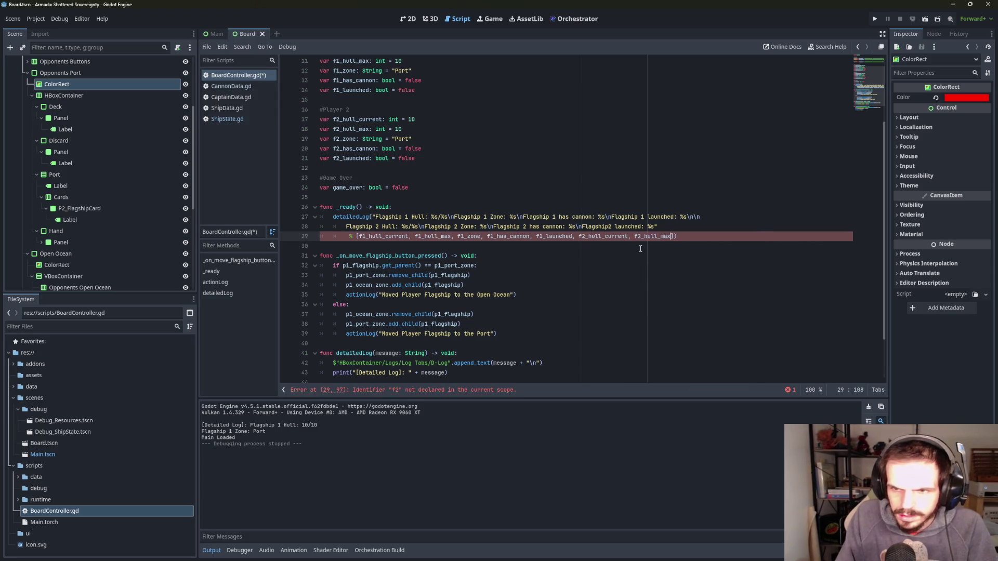
{"action": "type", "text": ", "}
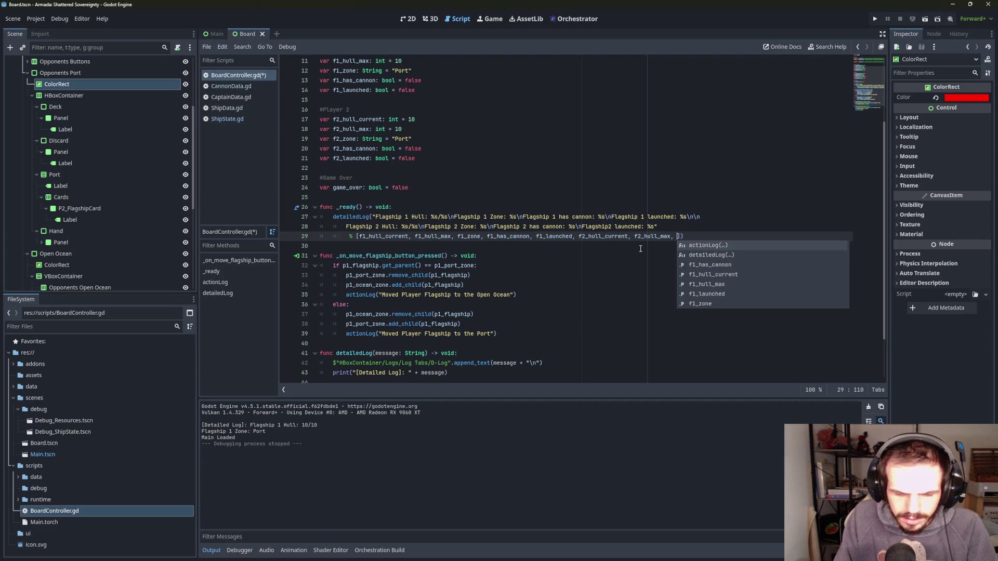
{"action": "type", "text": "f2"}
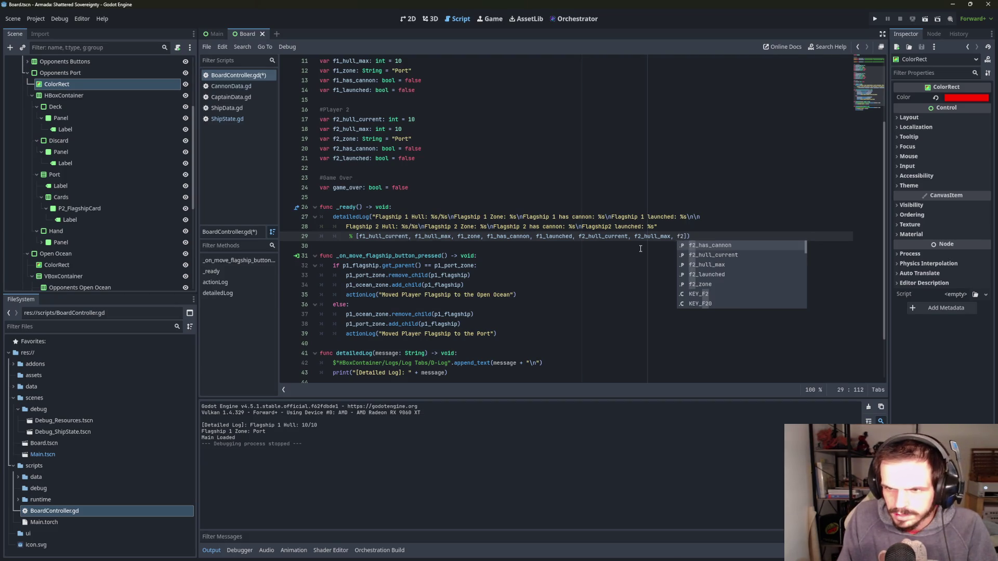
{"action": "key", "text": "Down"}
{"action": "key", "text": "Down"}
{"action": "key", "text": "Down"}
{"action": "key", "text": "Return"}
- Finish the arguments with f2_has_cannon and f2_launched, then run the game with F5
{"action": "type", "text": ", "}
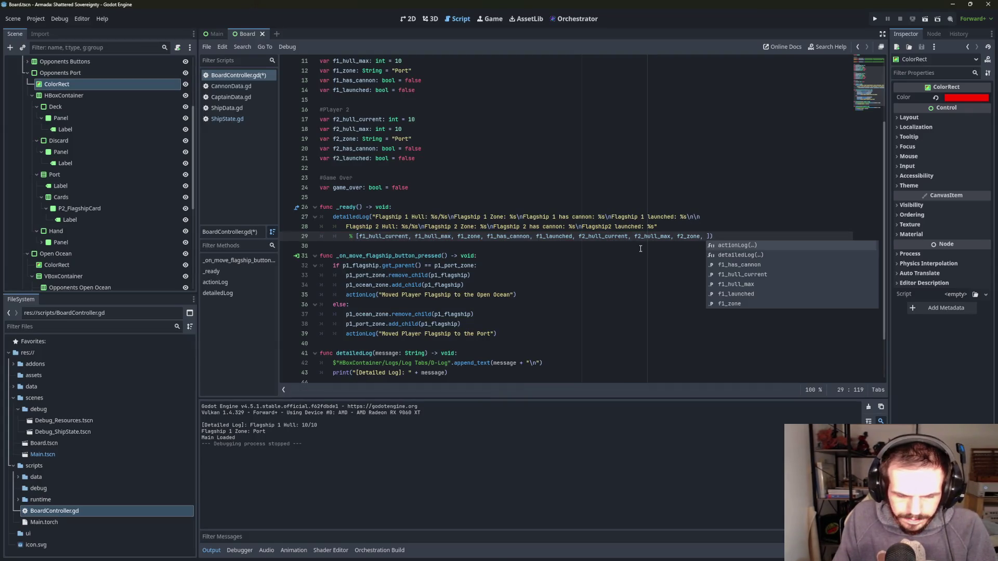
{"action": "type", "text": "f2"}
{"action": "key", "text": "Down"}
{"action": "key", "text": "Return"}
{"action": "type", "text": ", f2"}
{"action": "key", "text": "Down"}
{"action": "key", "text": "Down"}
{"action": "key", "text": "Down"}
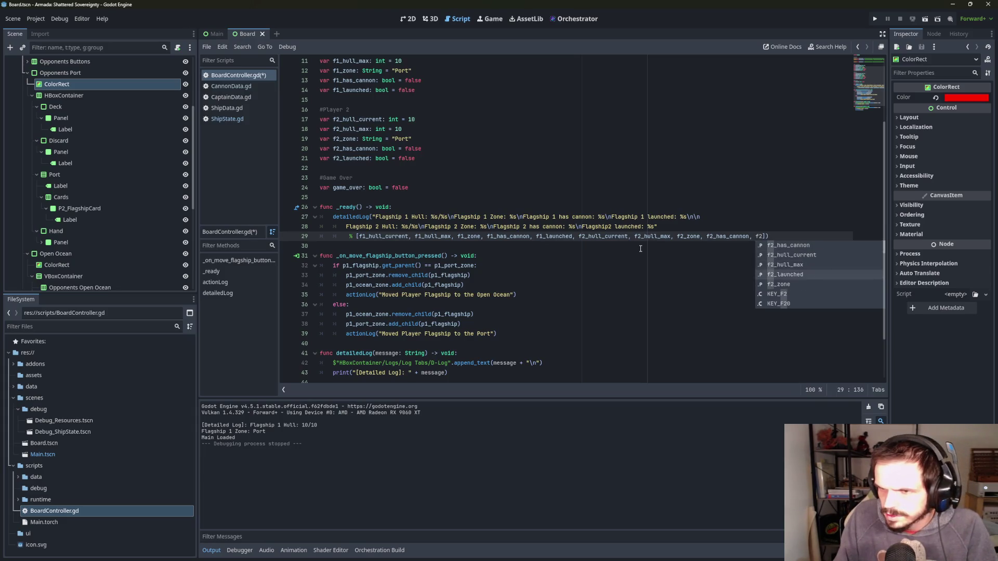
{"action": "key", "text": "Return"}
{"action": "key", "text": "F5"}
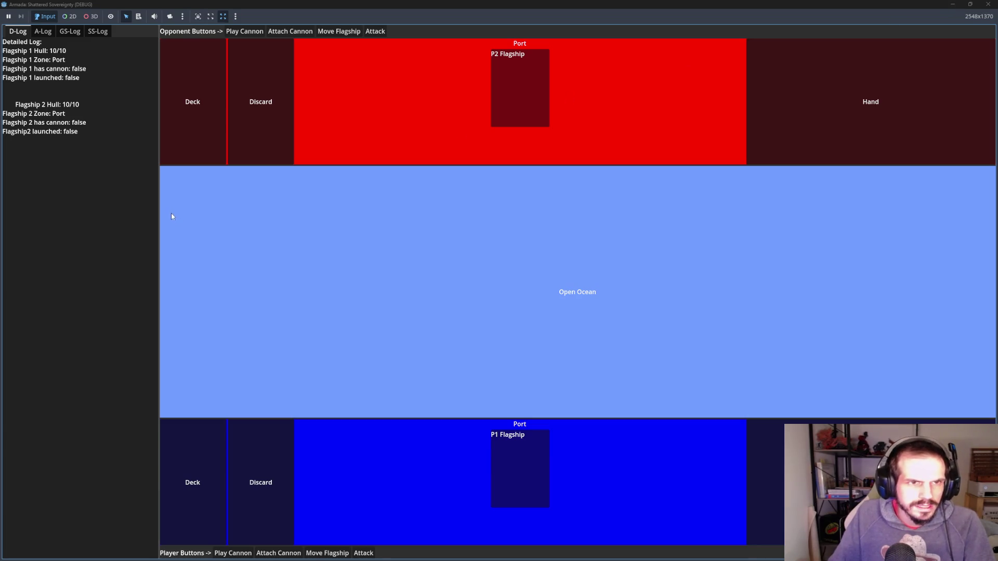
- Close the game with F8 after reading both flagships' logged states, returning to line 28
{"action": "key", "text": "F8"}
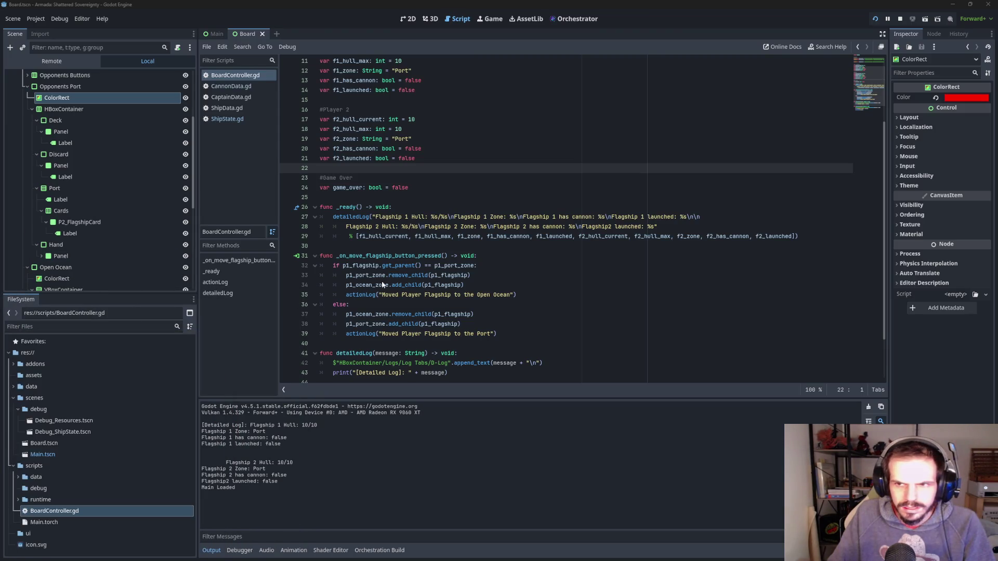
{"action": "left_click", "coordinate": [345, 226]}
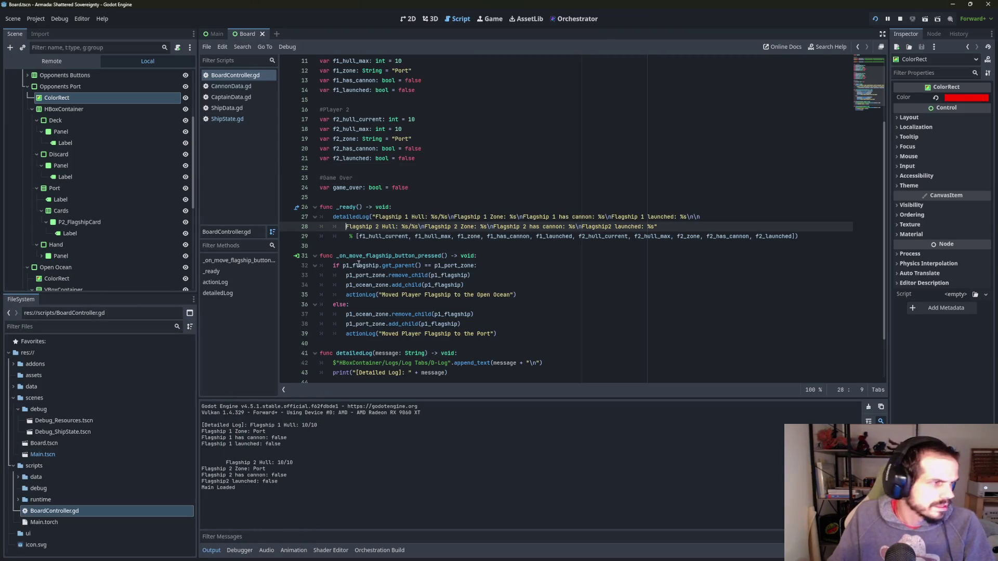
- Join line 28 onto line 27 to drop the indentation, then restart the game and close it
{"action": "key", "text": "BackSpace"}
{"action": "key", "text": "BackSpace"}
{"action": "key", "text": "BackSpace"}
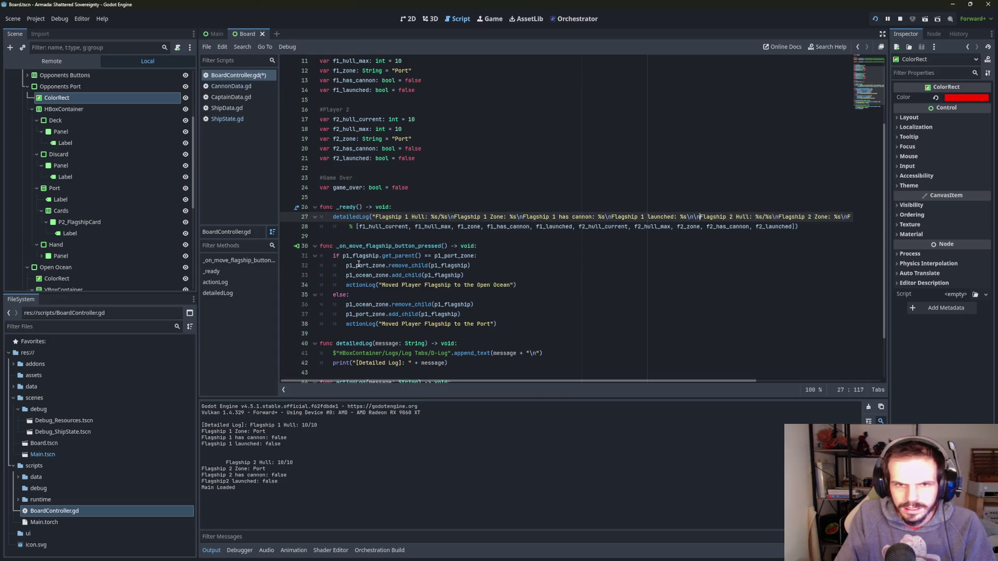
{"action": "left_click", "coordinate": [790, 129]}
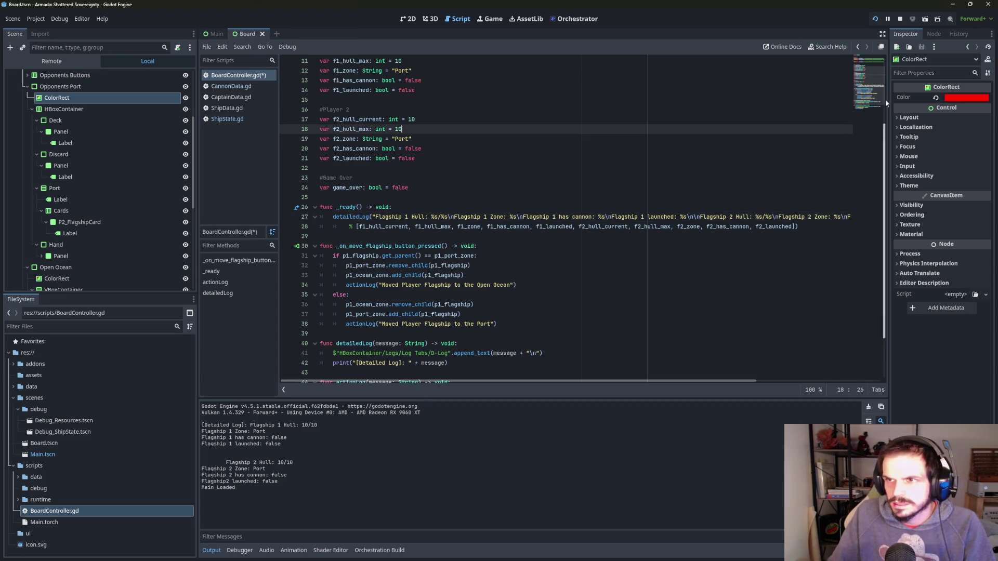
{"action": "left_click", "coordinate": [901, 18]}
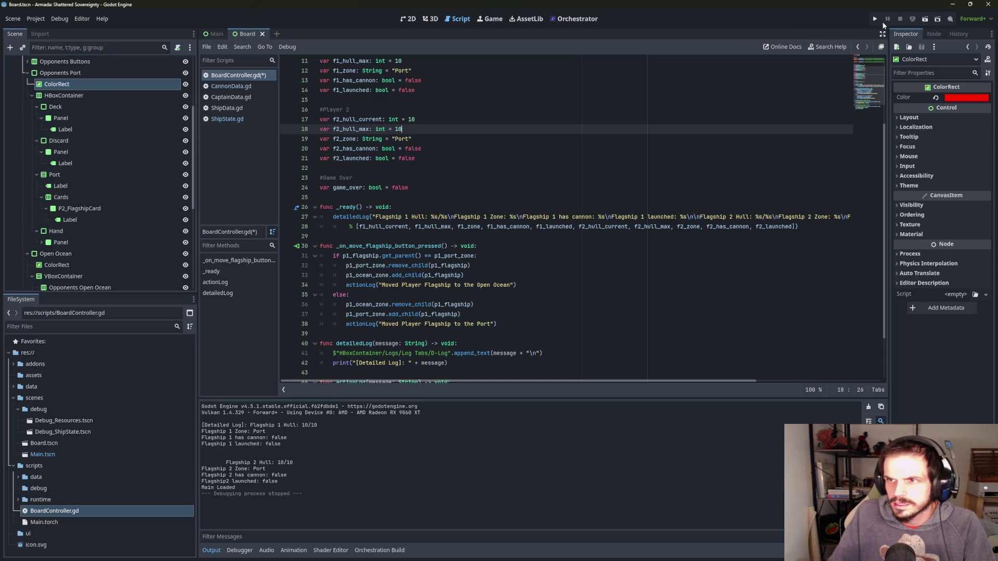
{"action": "left_click", "coordinate": [877, 19]}
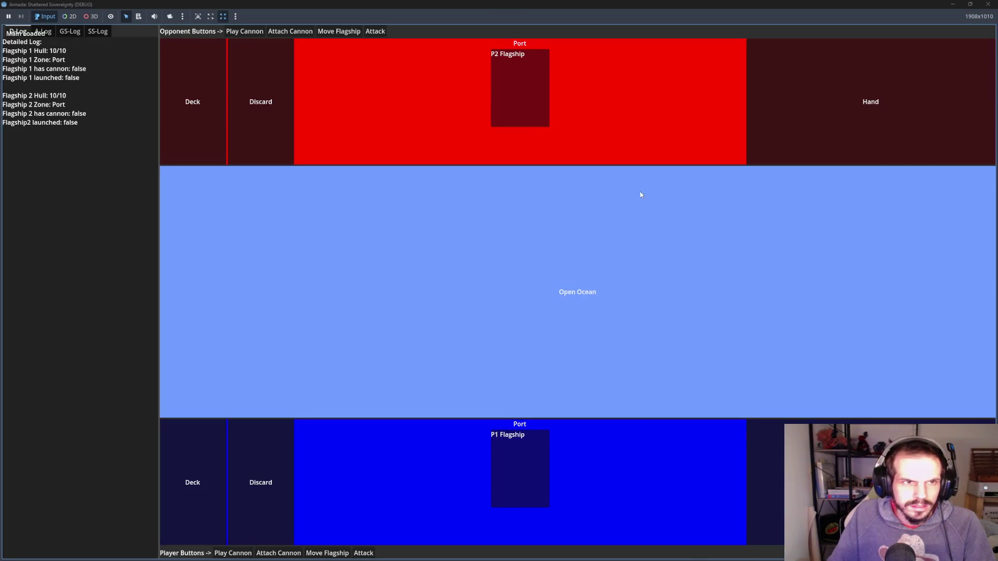
{"action": "left_click", "coordinate": [952, 4]}
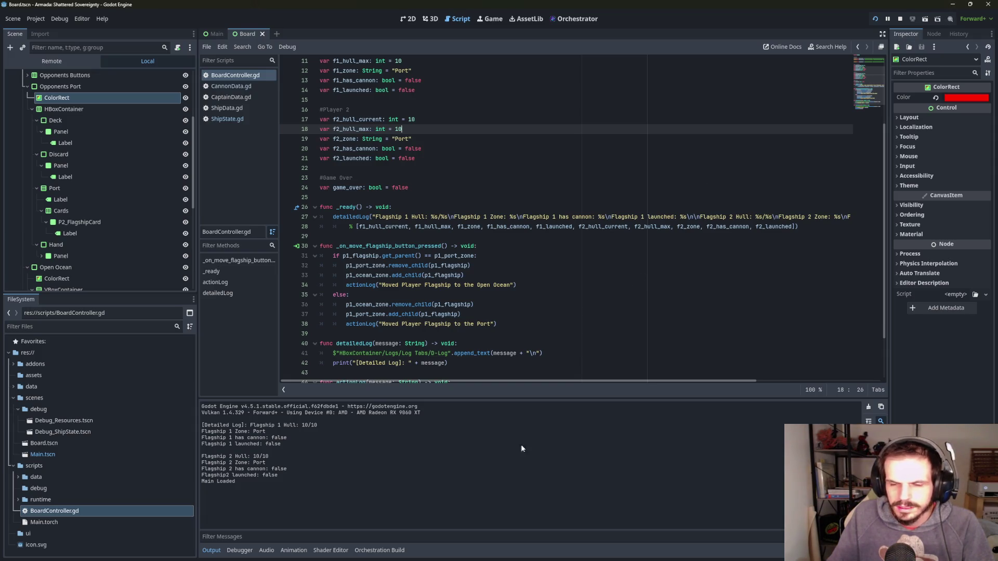
{"action": "mouse_move", "coordinate": [353, 555]}
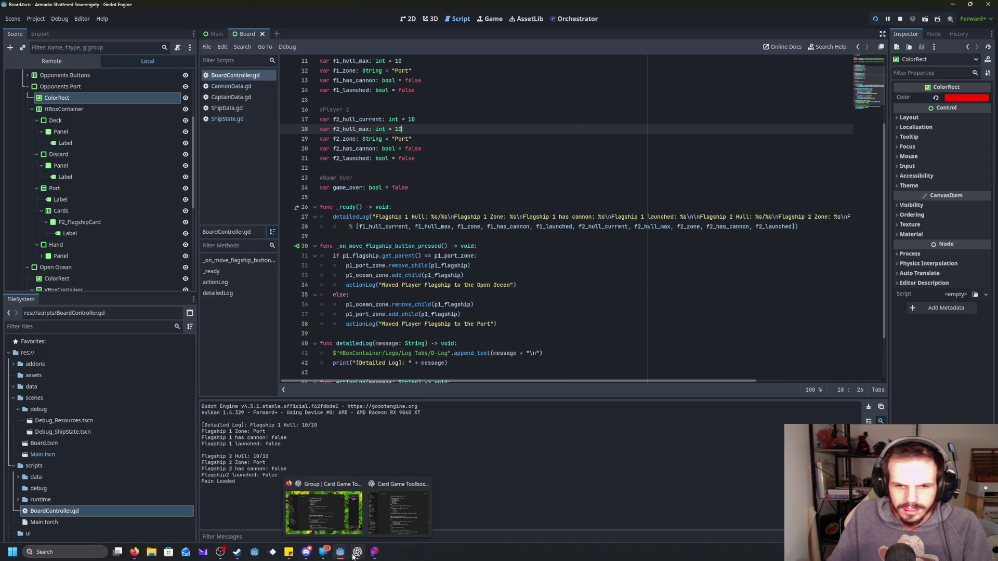
{"action": "left_click", "coordinate": [381, 507]}
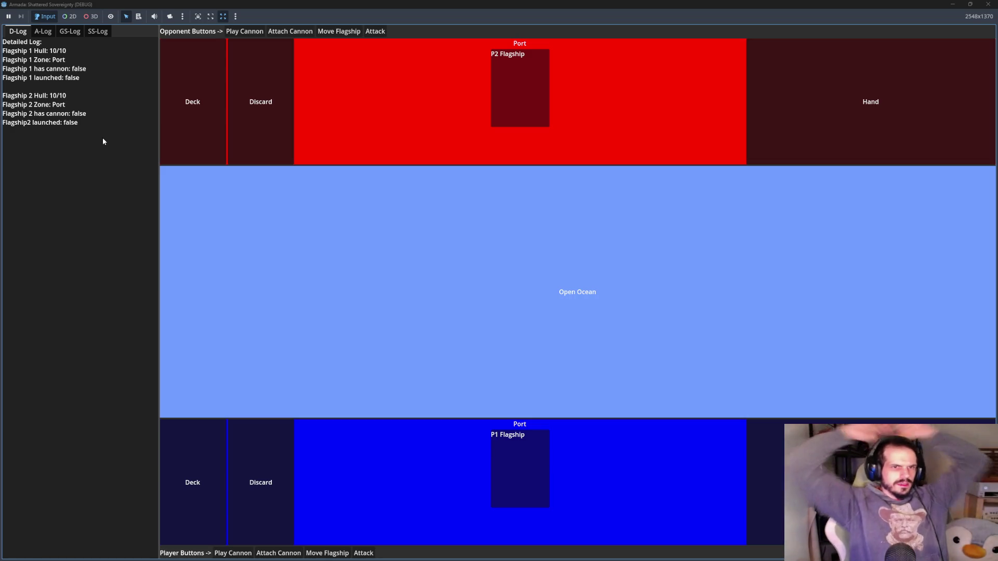
{"action": "key", "text": "alt+F4"}
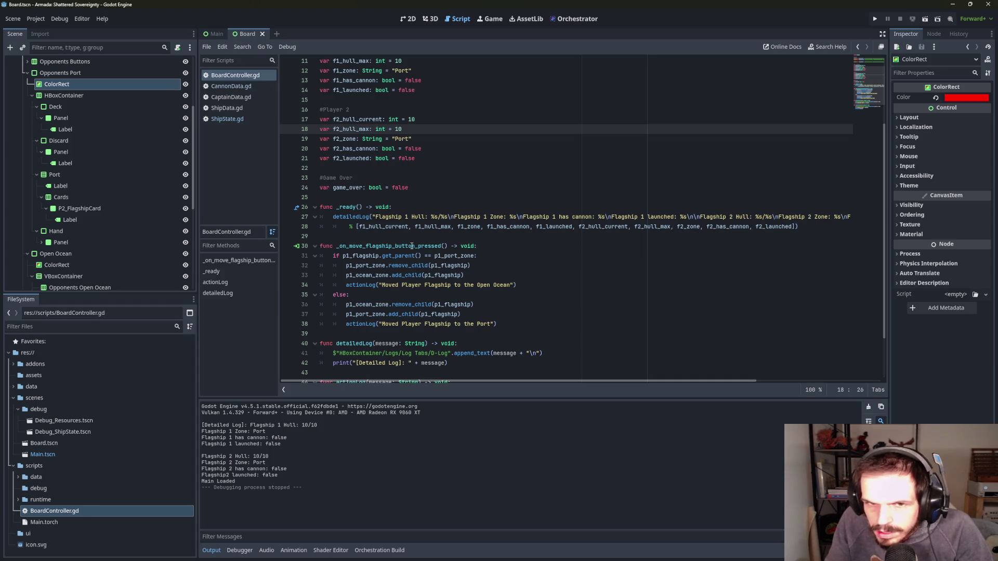
- Place the caret in line 27's format string, then open Editor Settings showing Interface > Editor options
{"action": "left_click", "coordinate": [835, 217]}
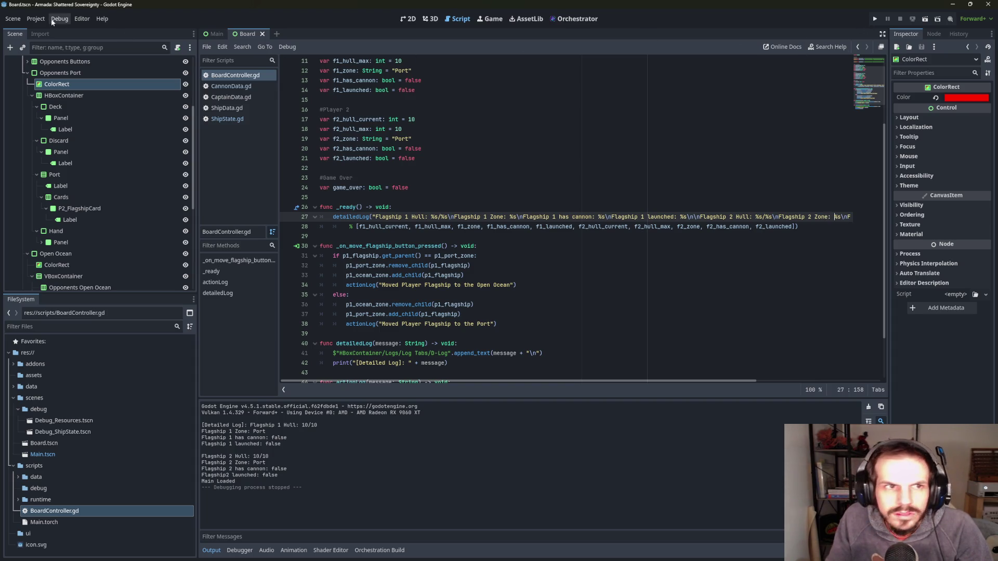
{"action": "left_click", "coordinate": [74, 20]}
{"action": "left_click", "coordinate": [95, 31]}
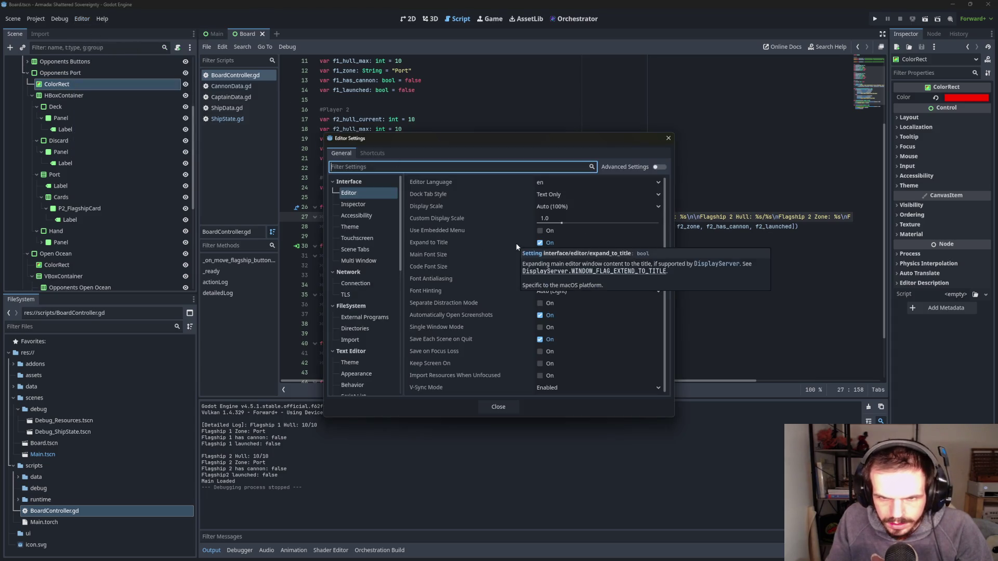
{"action": "mouse_move", "coordinate": [508, 347]}
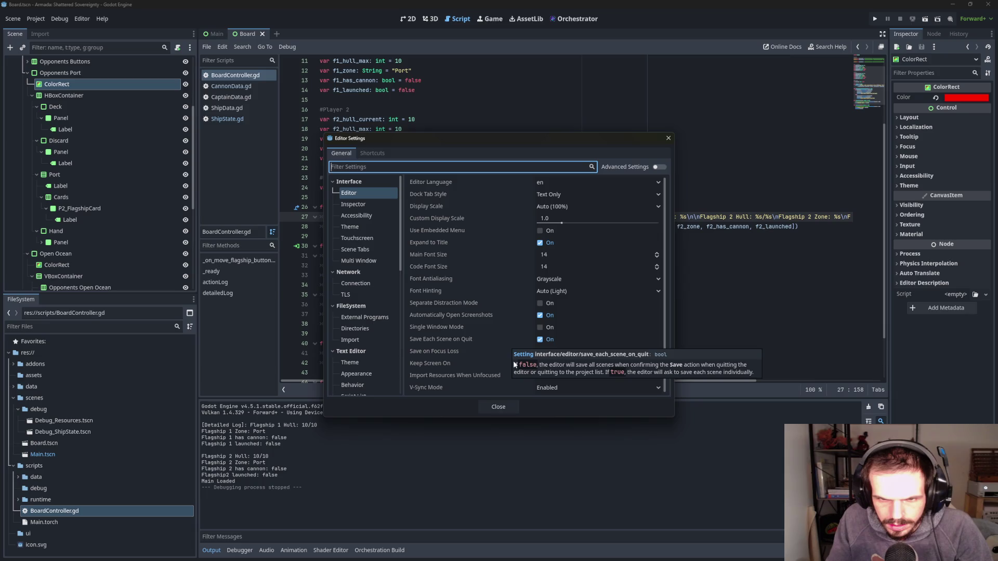
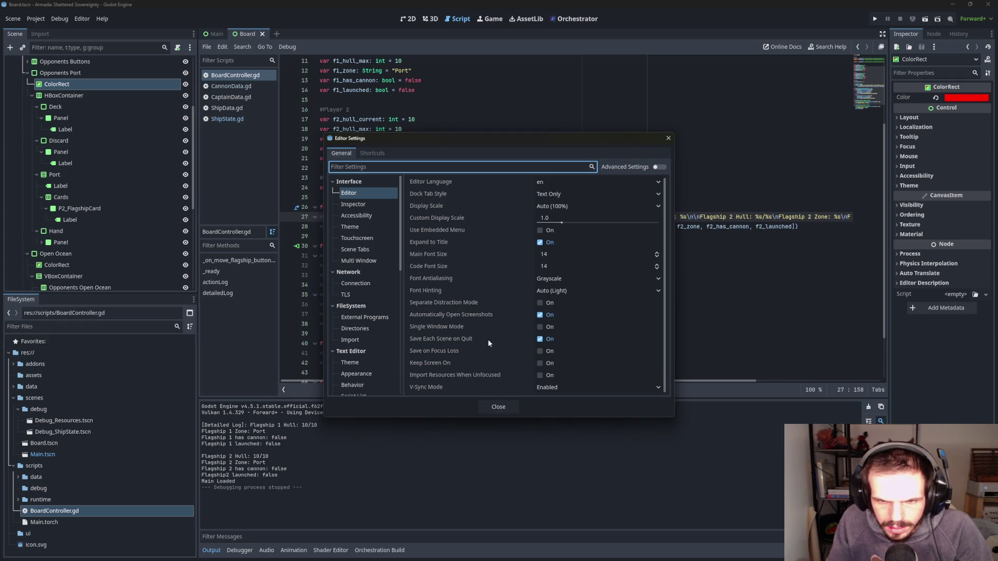
- Browse the Interface settings categories: Inspector, Scene Tabs and Multi-Window
{"action": "left_click", "coordinate": [371, 206]}
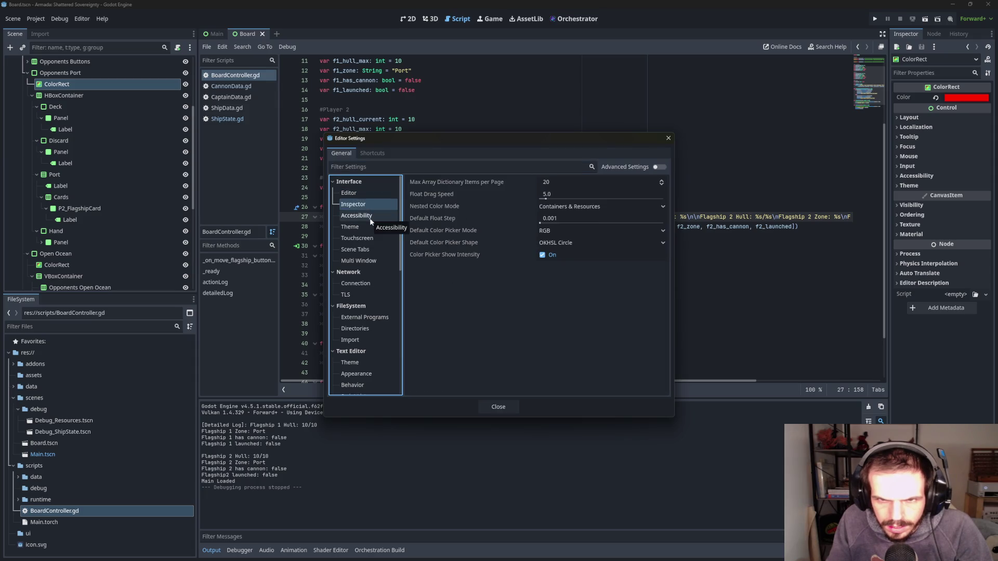
{"action": "left_click", "coordinate": [371, 217]}
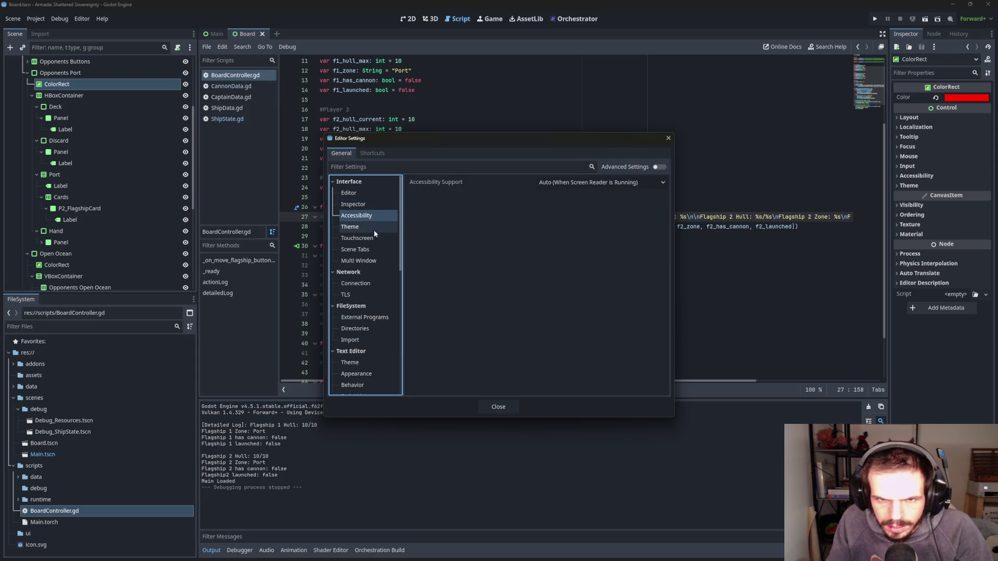
{"action": "left_click", "coordinate": [378, 238]}
{"action": "left_click", "coordinate": [381, 250]}
{"action": "left_click", "coordinate": [382, 261]}
{"action": "scroll", "coordinate": [388, 307], "scroll_direction": "down", "scroll_amount": 5}
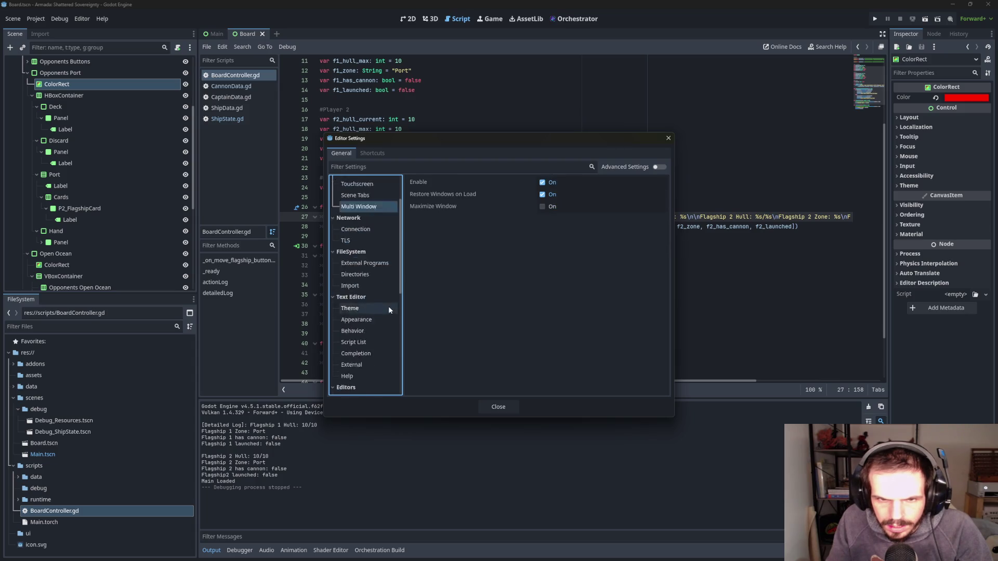
{"action": "scroll", "coordinate": [391, 311], "scroll_direction": "down", "scroll_amount": 2}
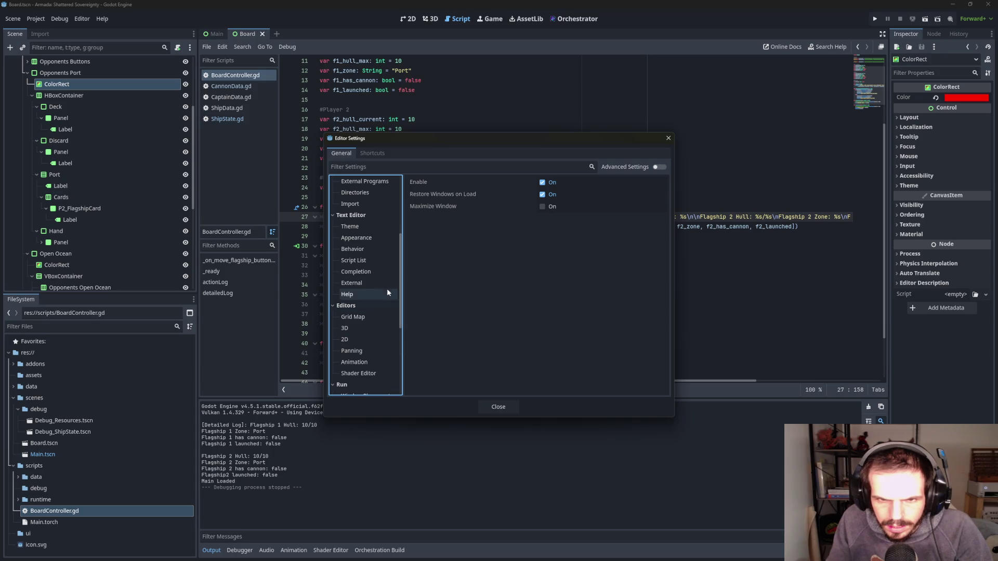
{"action": "scroll", "coordinate": [380, 260], "scroll_direction": "down", "scroll_amount": 2}
{"action": "scroll", "coordinate": [380, 265], "scroll_direction": "up", "scroll_amount": 2}
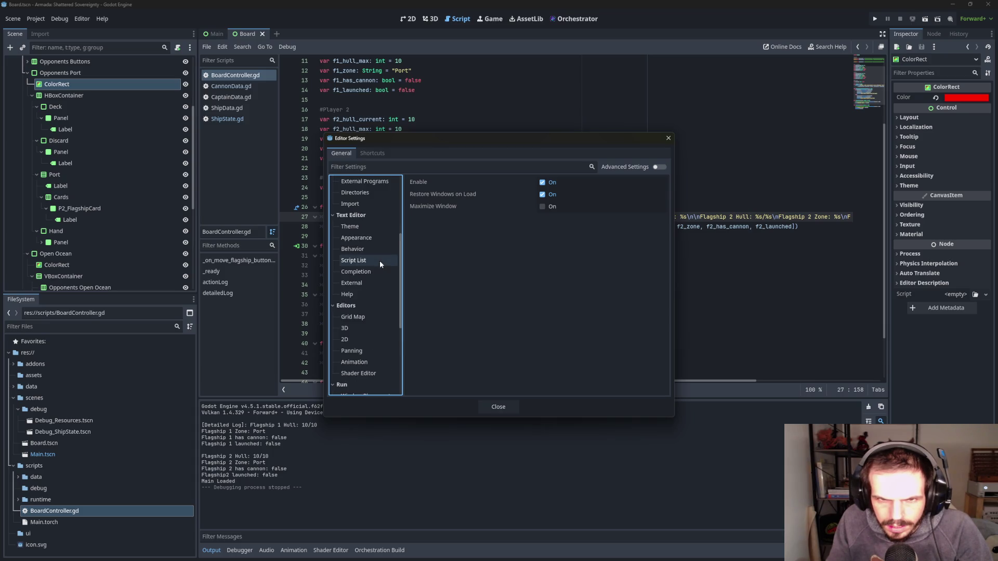
- Review Text Editor Appearance and Behavior settings, then filter the settings by 'text'
{"action": "left_click", "coordinate": [371, 226]}
{"action": "left_click", "coordinate": [371, 238]}
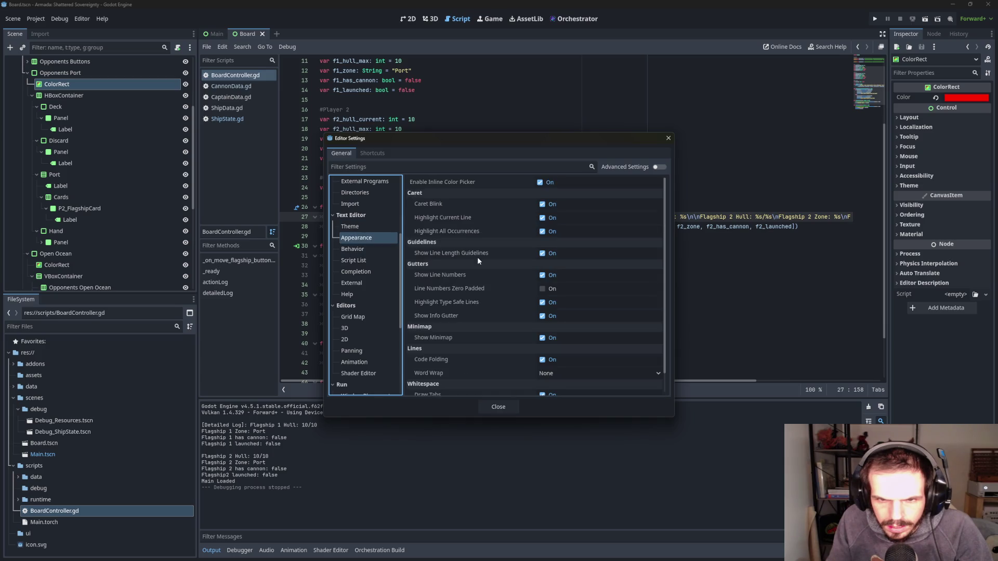
{"action": "scroll", "coordinate": [478, 260], "scroll_direction": "down", "scroll_amount": 1}
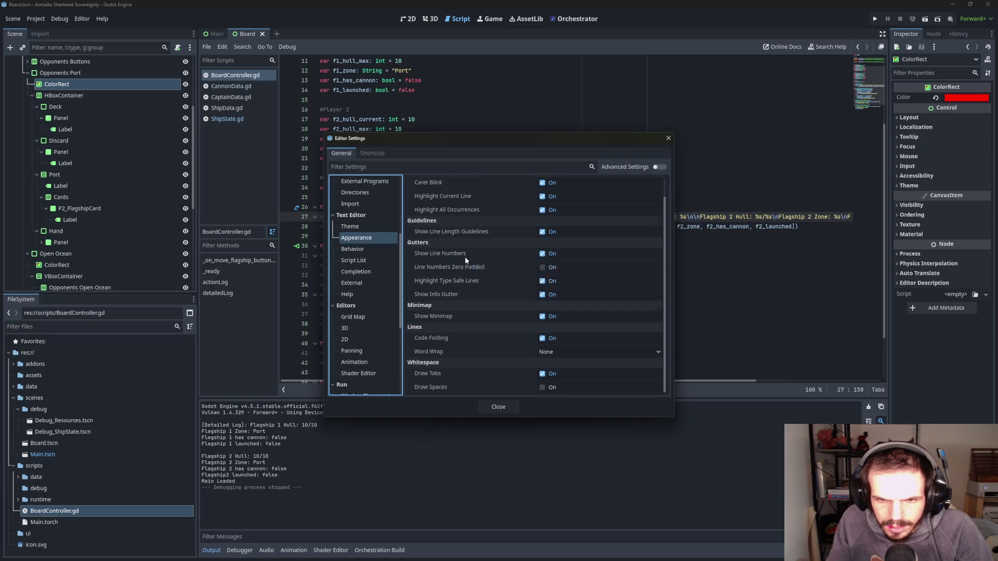
{"action": "scroll", "coordinate": [465, 257], "scroll_direction": "up", "scroll_amount": 1}
{"action": "left_click", "coordinate": [367, 254]}
{"action": "scroll", "coordinate": [366, 257], "scroll_direction": "down", "scroll_amount": 5}
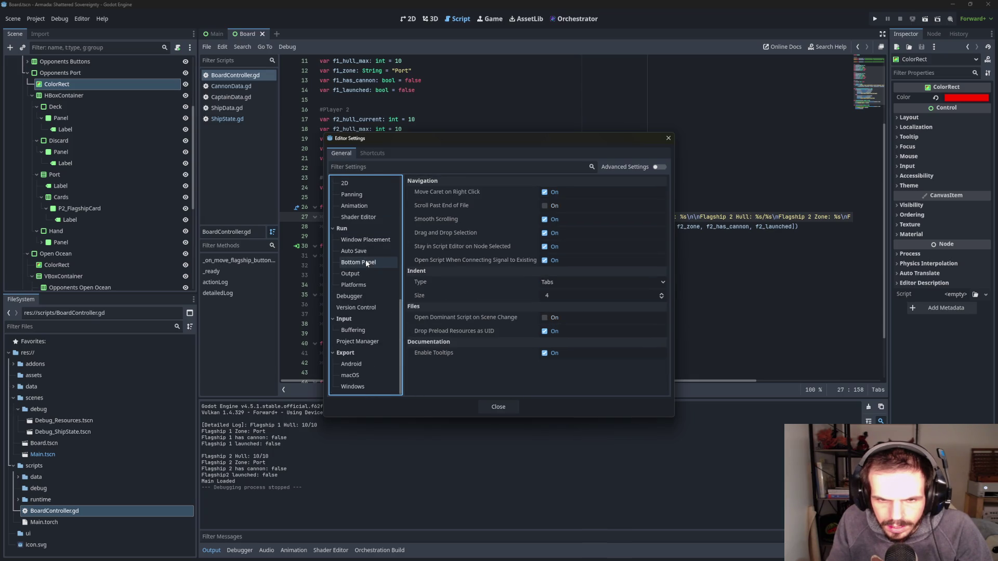
{"action": "scroll", "coordinate": [366, 260], "scroll_direction": "up", "scroll_amount": 4}
{"action": "left_click", "coordinate": [379, 168]}
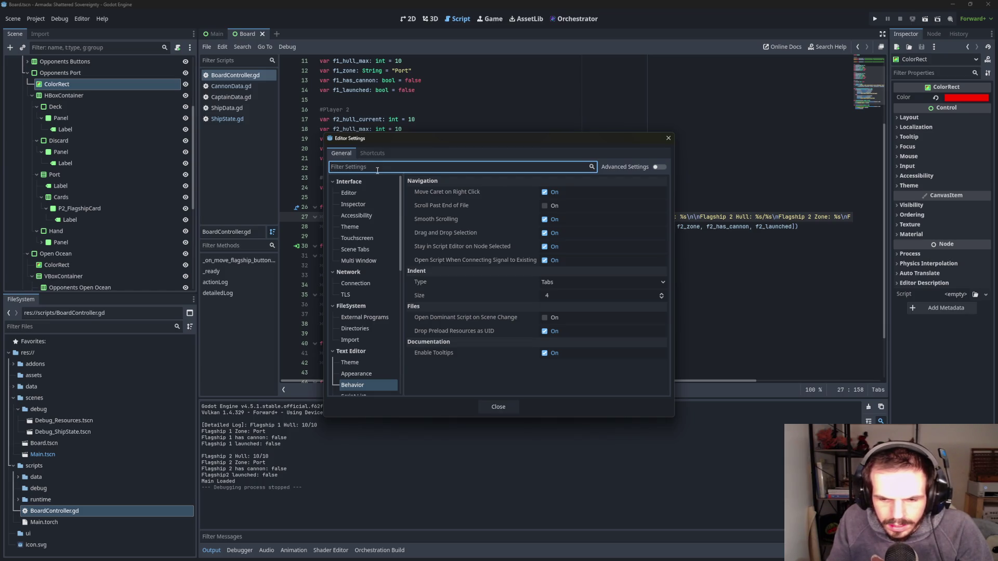
{"action": "type", "text": "tex"}
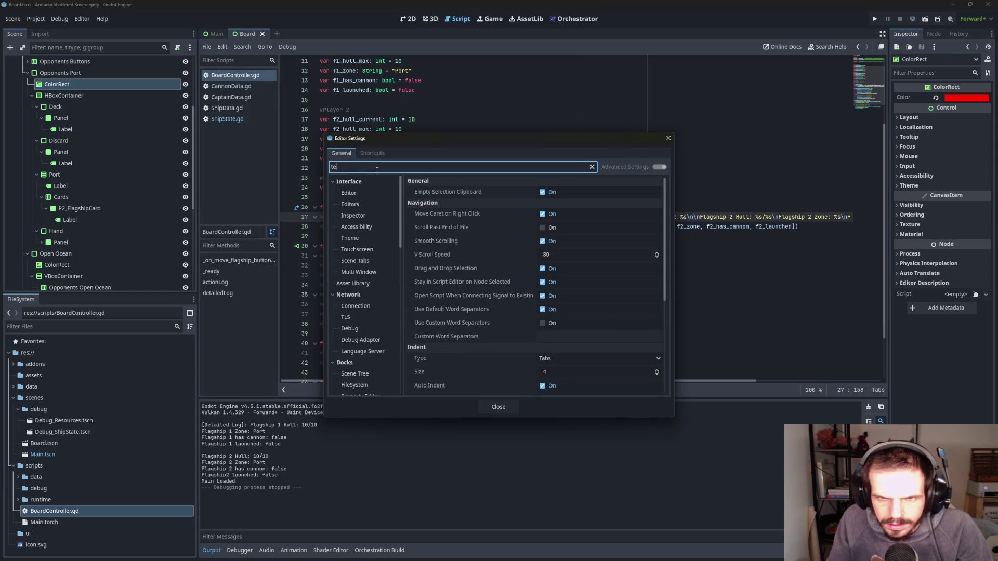
{"action": "type", "text": "t"}
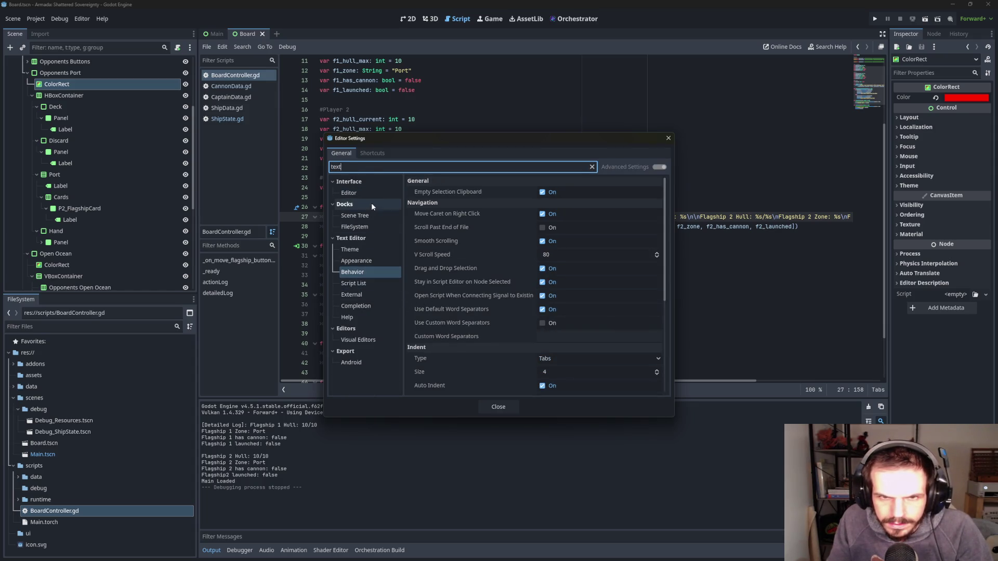
- Filter the settings by 'wrap' and set Text Editor Appearance Word Wrap to Boundary
{"action": "left_click", "coordinate": [375, 193]}
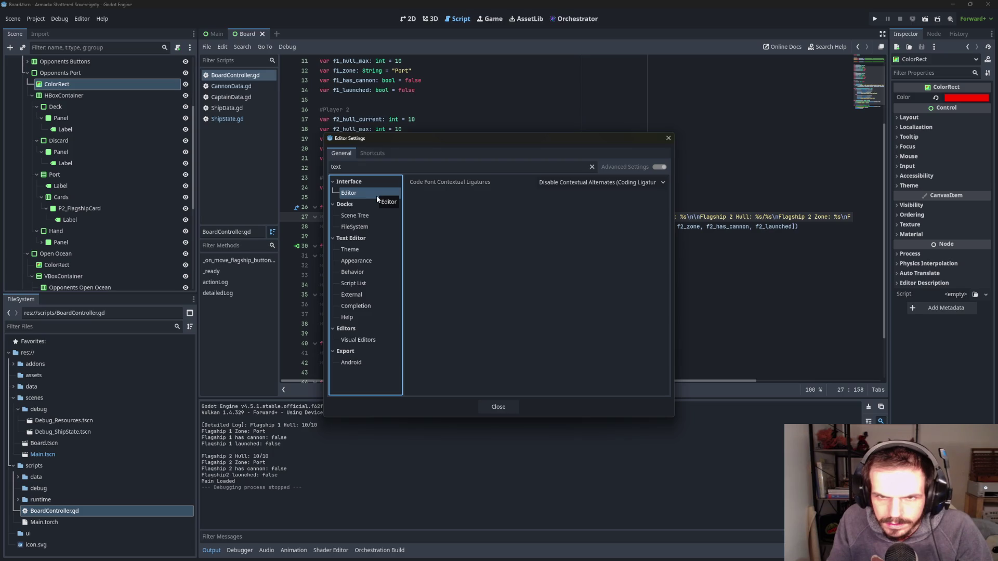
{"action": "left_click", "coordinate": [389, 168]}
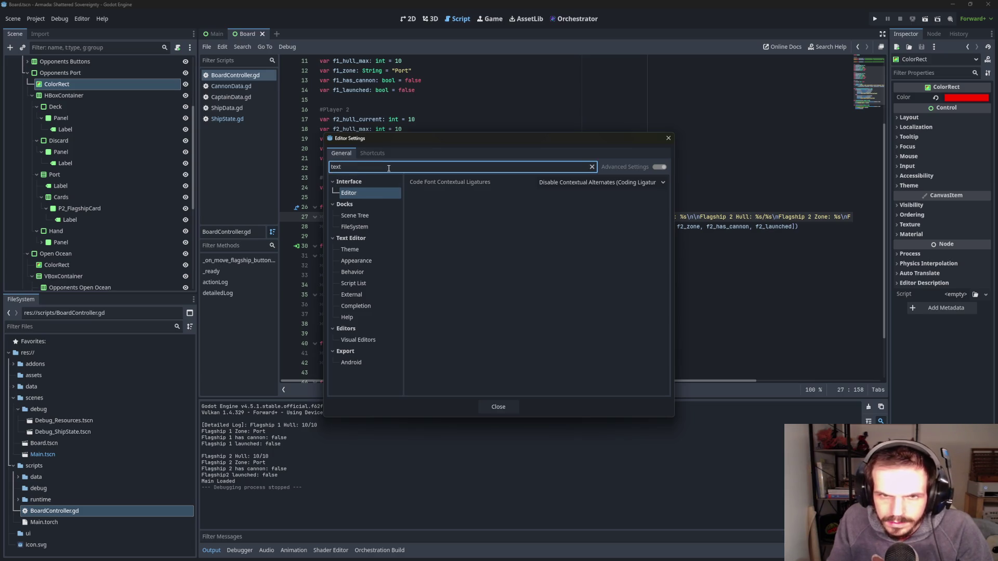
{"action": "key", "text": "BackSpace"}
{"action": "key", "text": "BackSpace"}
{"action": "key", "text": "BackSpace"}
{"action": "type", "text": "wrap"}
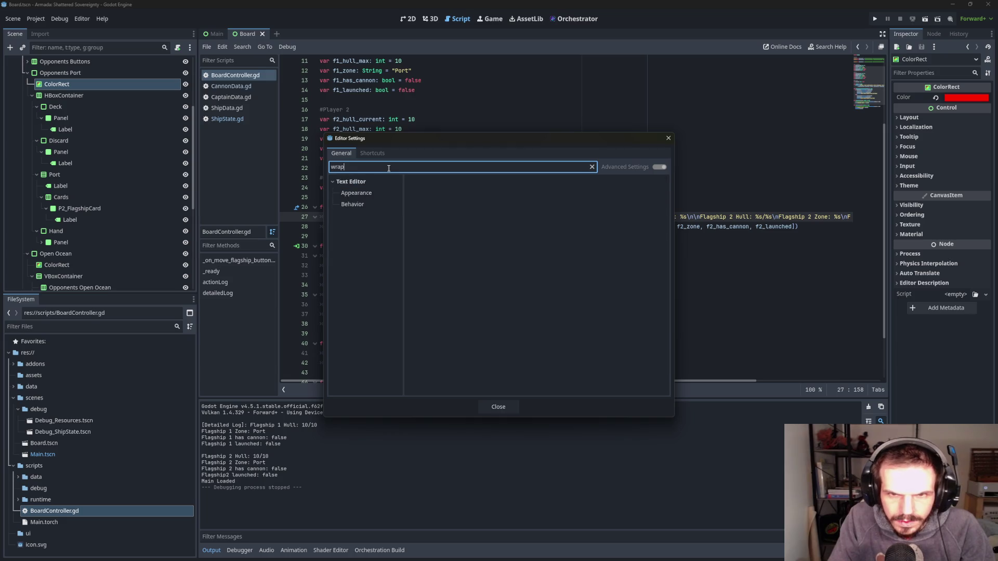
{"action": "left_click", "coordinate": [358, 193]}
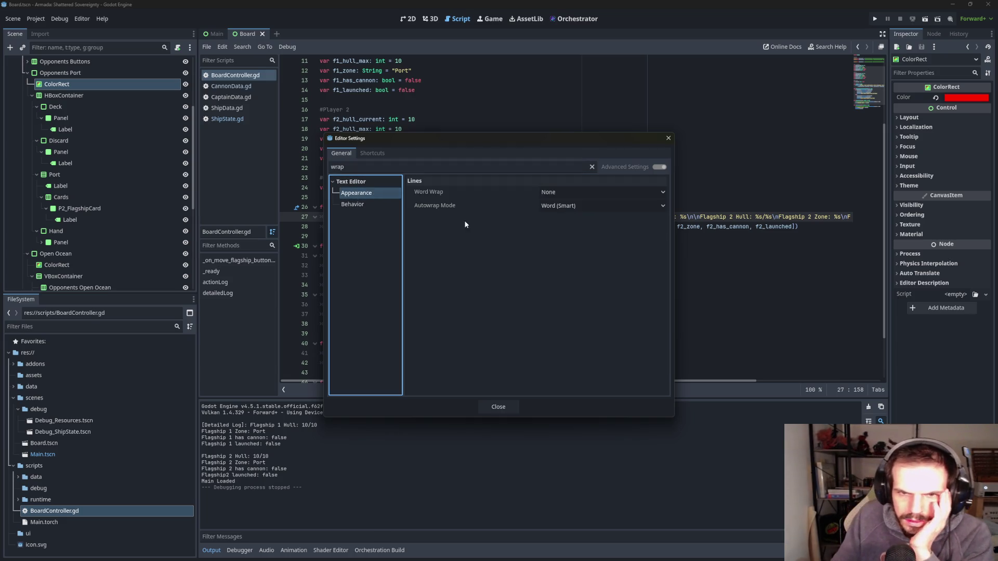
{"action": "left_click", "coordinate": [593, 192]}
{"action": "left_click", "coordinate": [593, 198]}
{"action": "left_click", "coordinate": [596, 208]}
{"action": "left_click", "coordinate": [597, 207]}
{"action": "left_click", "coordinate": [597, 193]}
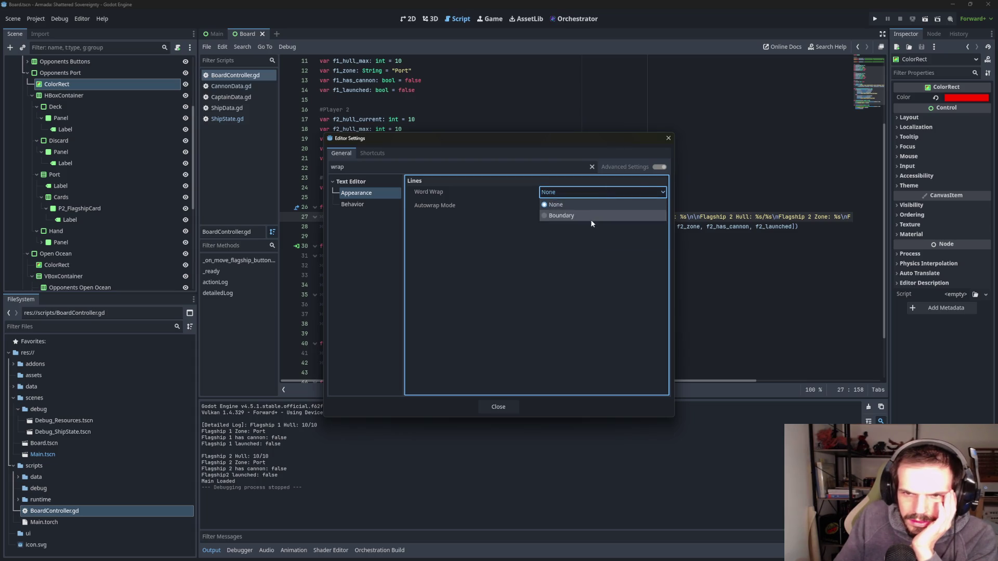
{"action": "left_click", "coordinate": [590, 217]}
- Move the settings window aside, keep autowrap mode at Word (Smart), and close Editor Settings
{"action": "mouse_move", "coordinate": [577, 146]}
{"action": "left_mouse_down"}
{"action": "mouse_move", "coordinate": [916, 192]}
{"action": "mouse_move", "coordinate": [709, 296]}
{"action": "mouse_move", "coordinate": [519, 258]}
{"action": "left_mouse_up"}
{"action": "left_click", "coordinate": [541, 323]}
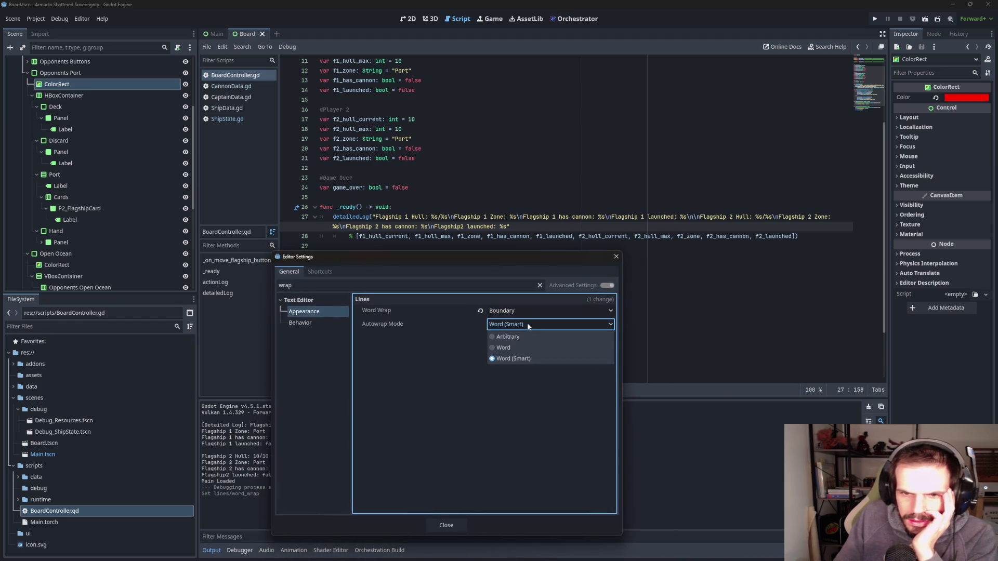
{"action": "left_click", "coordinate": [385, 390]}
{"action": "left_click", "coordinate": [447, 526]}
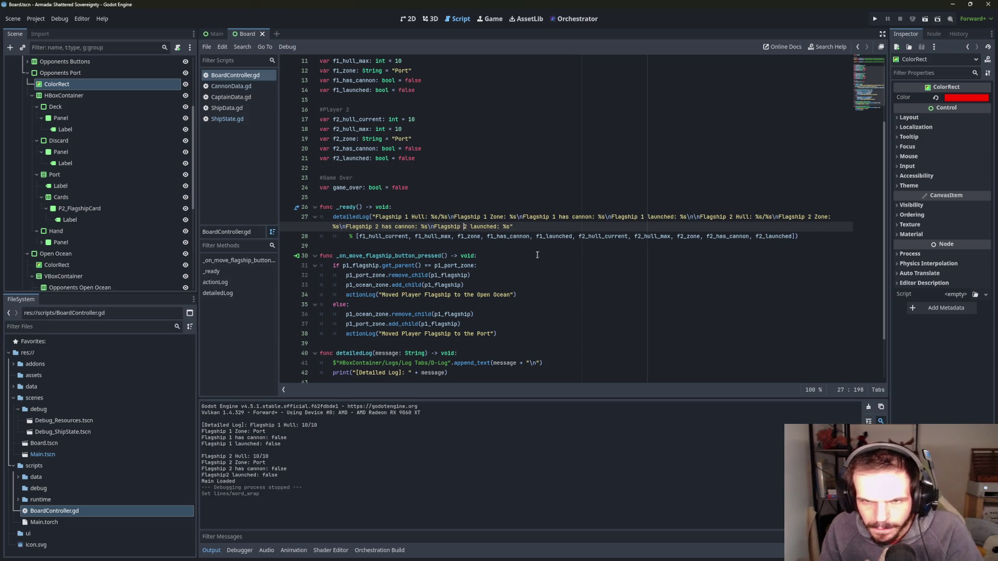
- Add the missing space so the string reads 'Flagship 2 launched', and run the project
{"action": "left_click", "coordinate": [619, 168]}
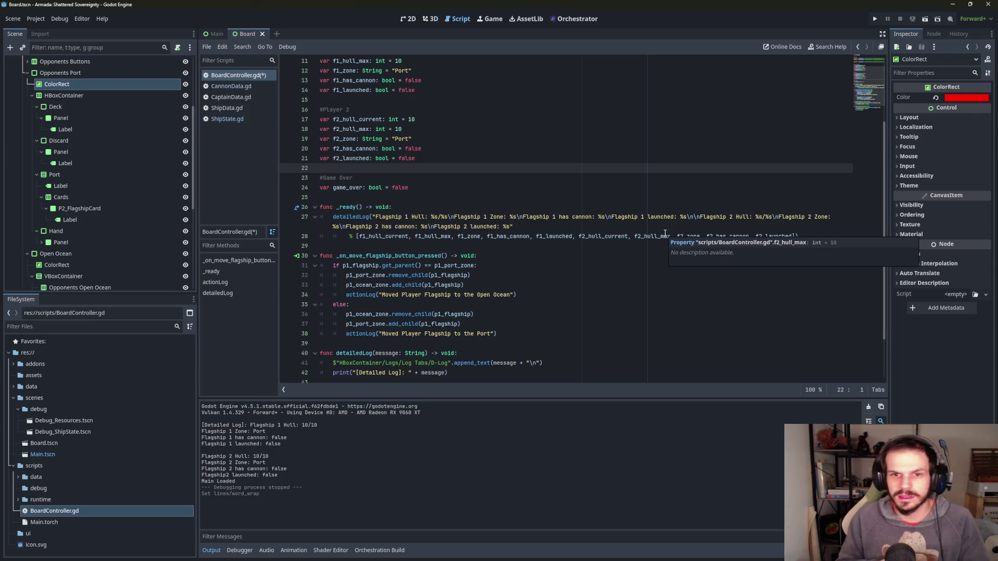
{"action": "left_click", "coordinate": [875, 19]}
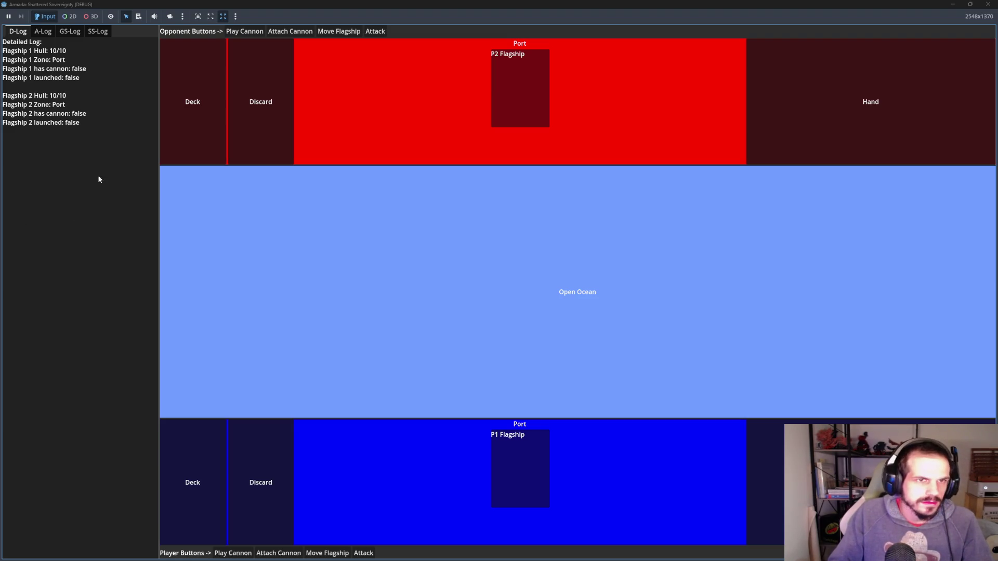
- Bring the editor forward, review the run's log output, and close the running game
{"action": "mouse_move", "coordinate": [232, 548]}
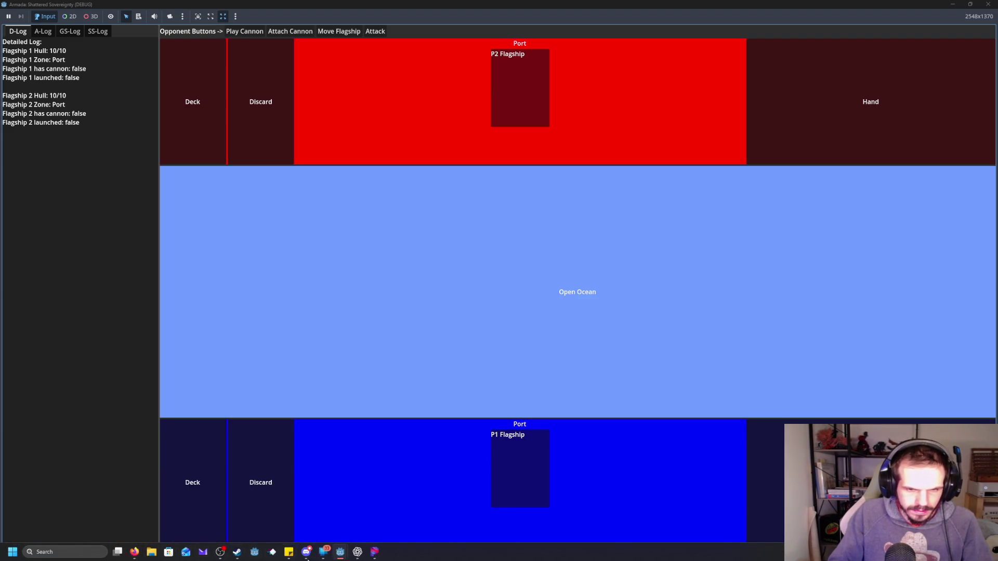
{"action": "mouse_move", "coordinate": [340, 552]}
{"action": "left_click", "coordinate": [295, 519]}
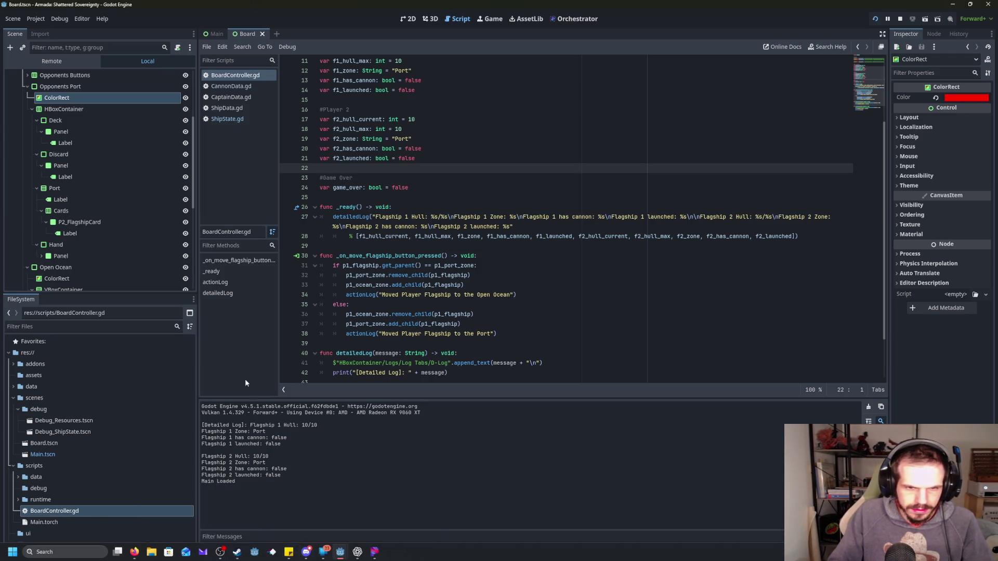
{"action": "mouse_move", "coordinate": [353, 300]}
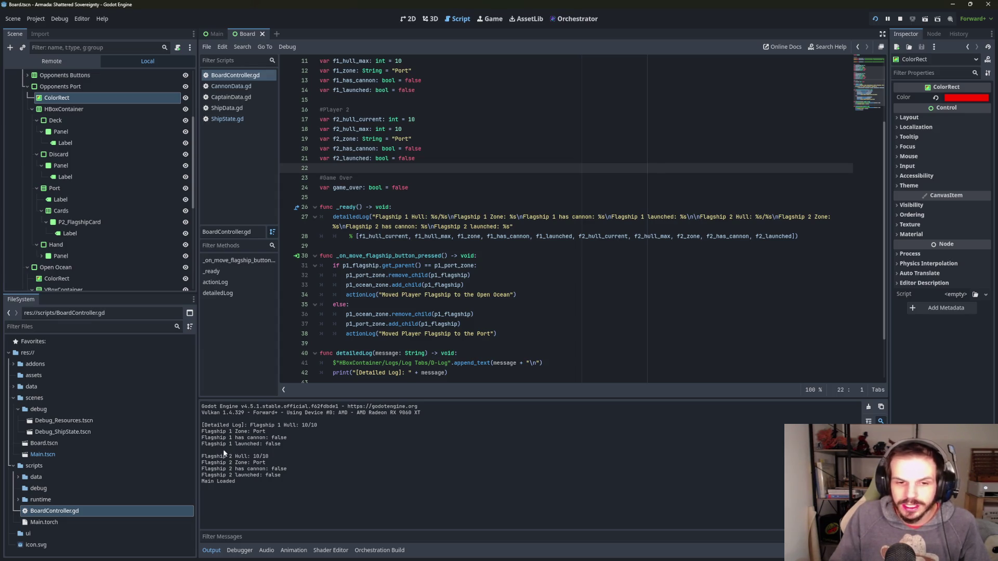
{"action": "mouse_move", "coordinate": [259, 557]}
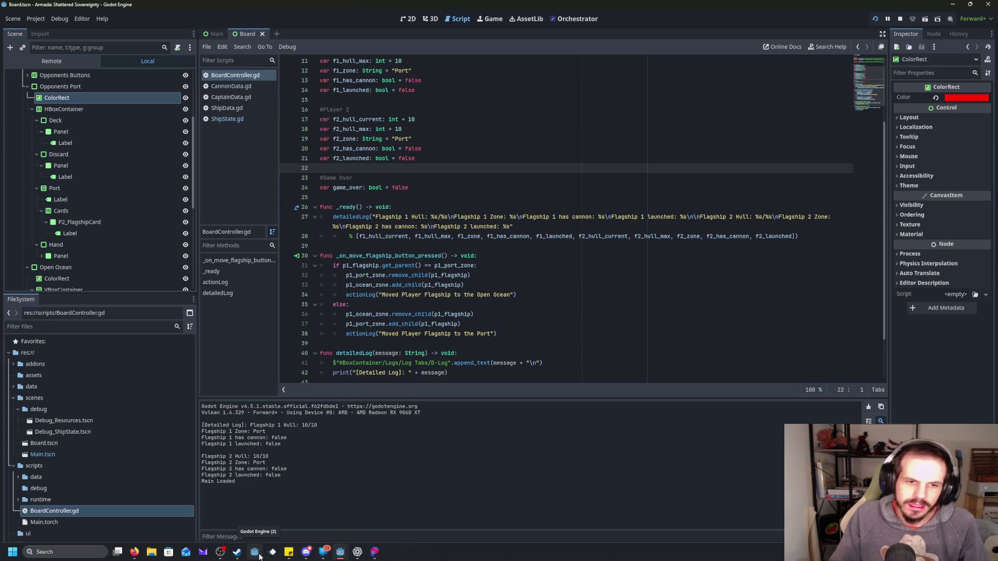
{"action": "scroll", "coordinate": [505, 335], "scroll_direction": "down", "scroll_amount": 2}
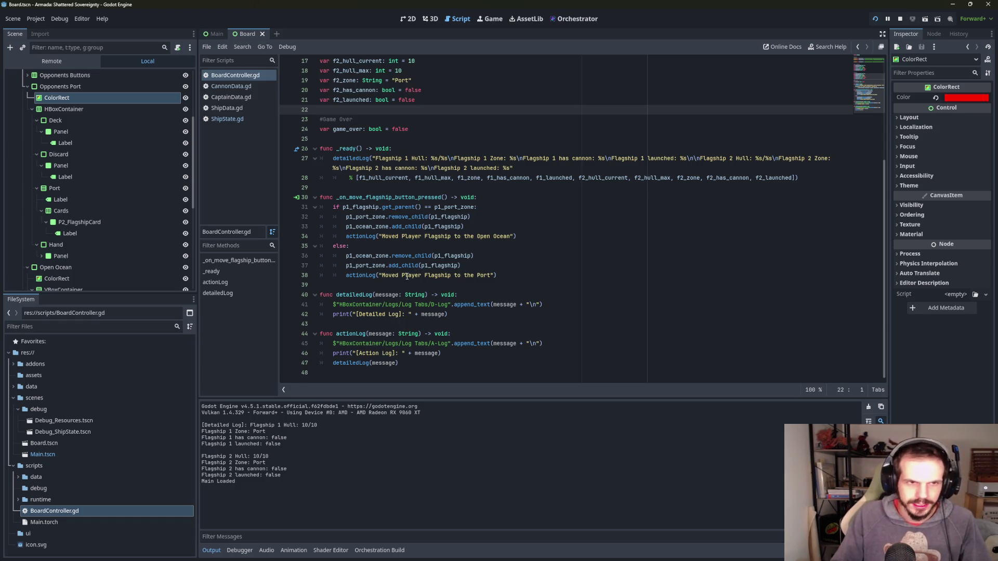
{"action": "mouse_move", "coordinate": [358, 551]}
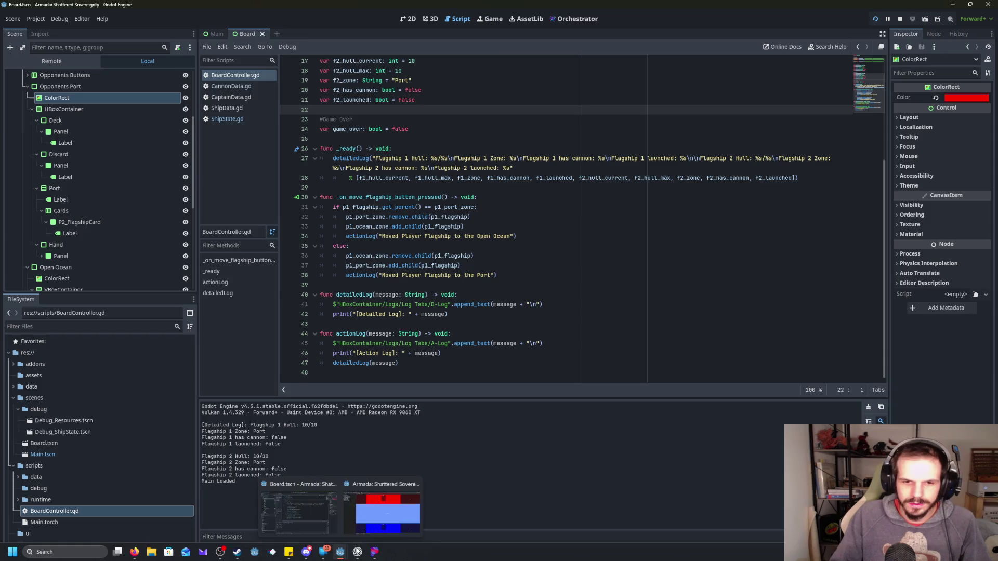
{"action": "left_click", "coordinate": [414, 484]}
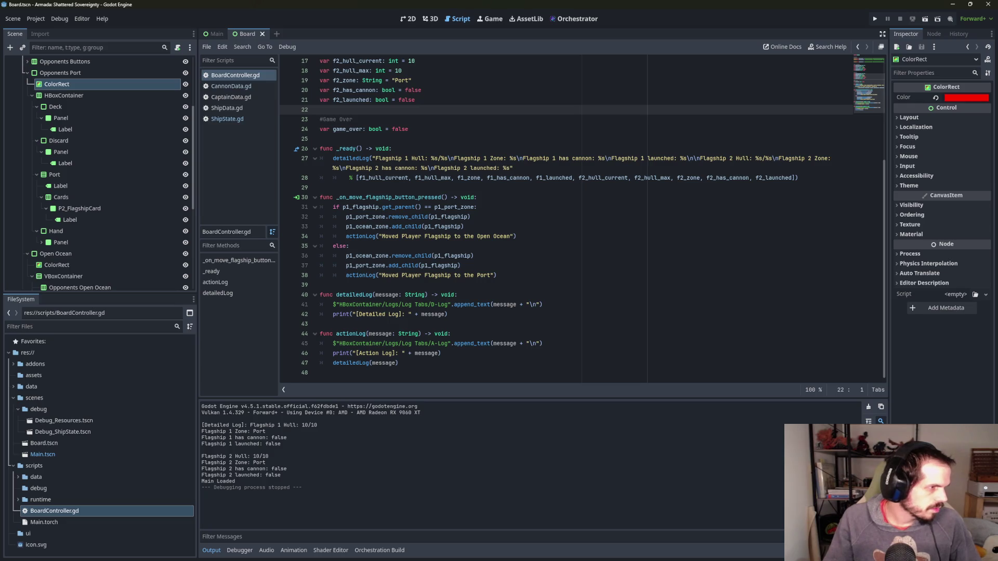
- Select the label node inside the Discard panel in the Scene dock
{"action": "left_click", "coordinate": [101, 165]}
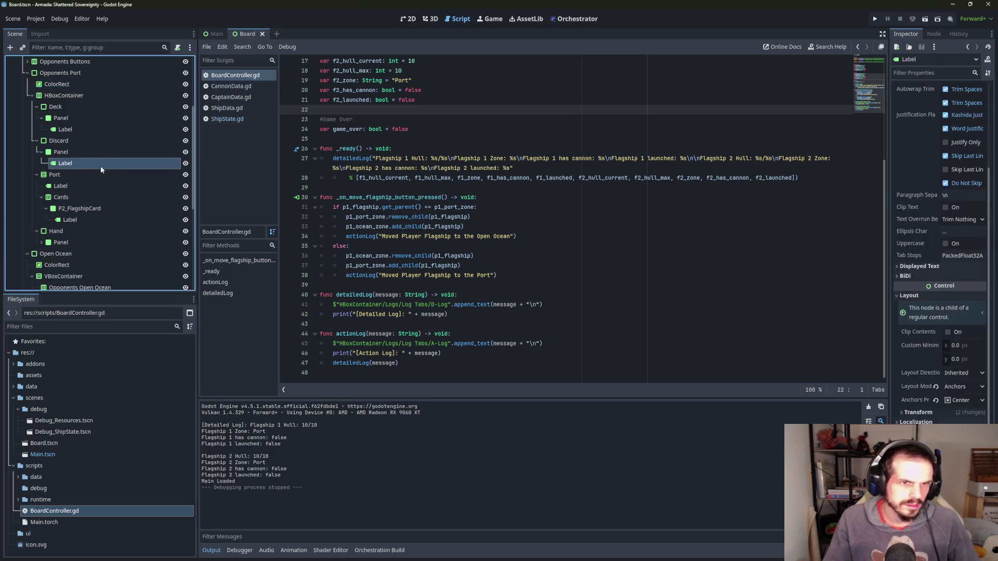
- In the 2D Board scene, rename the P2 flagship card's label node to CardLabel
{"action": "key", "text": "ctrl+F1"}
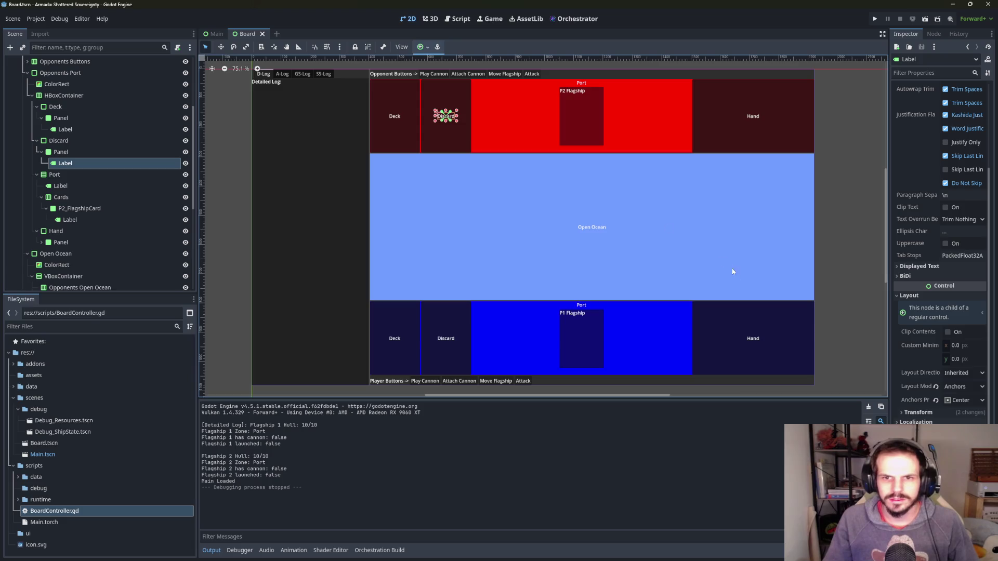
{"action": "left_click", "coordinate": [73, 222]}
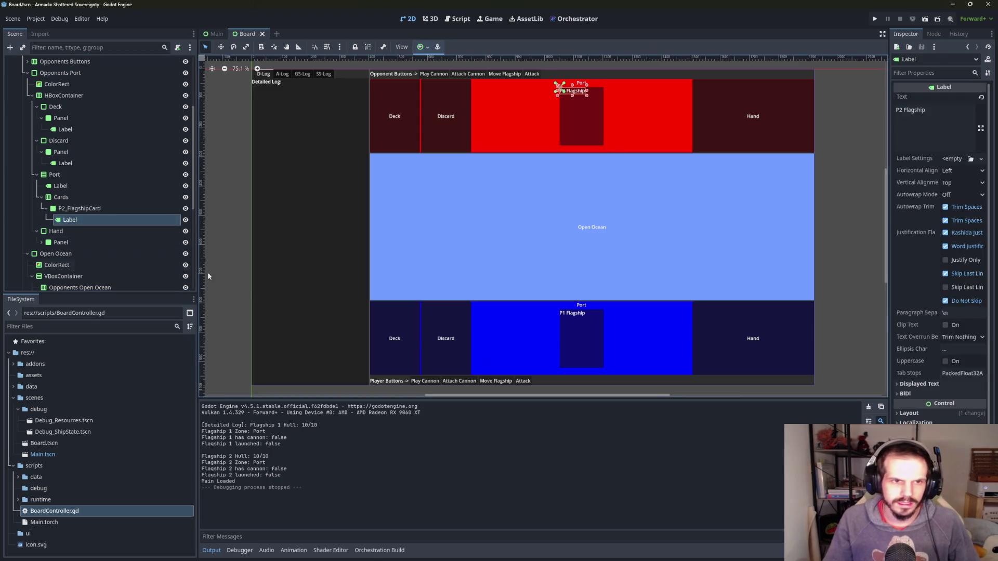
{"action": "left_click", "coordinate": [73, 222]}
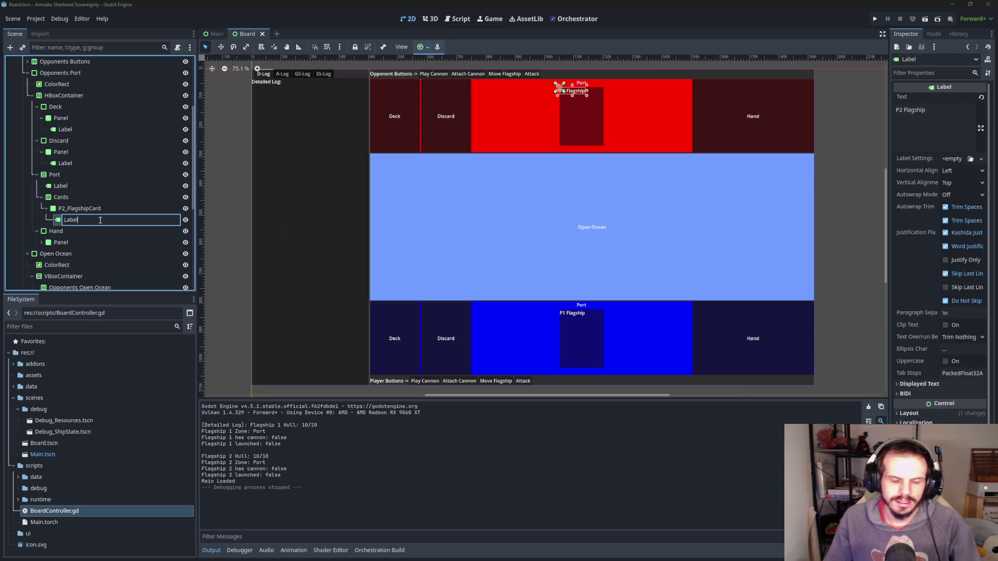
{"action": "key", "text": "BackSpace"}
{"action": "key", "text": "BackSpace"}
{"action": "key", "text": "BackSpace"}
{"action": "type", "text": "CardLabe"}
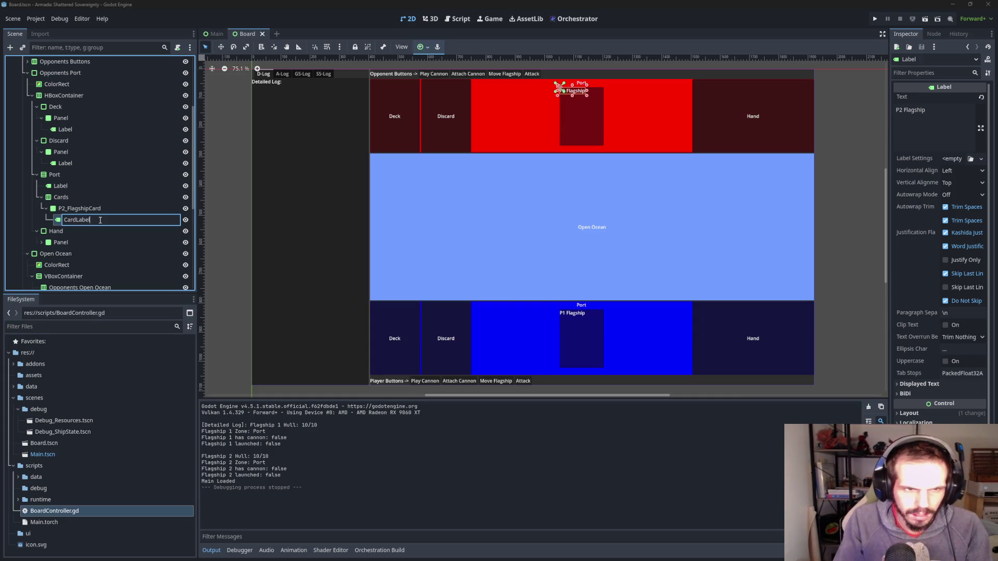
{"action": "key", "text": "Return"}
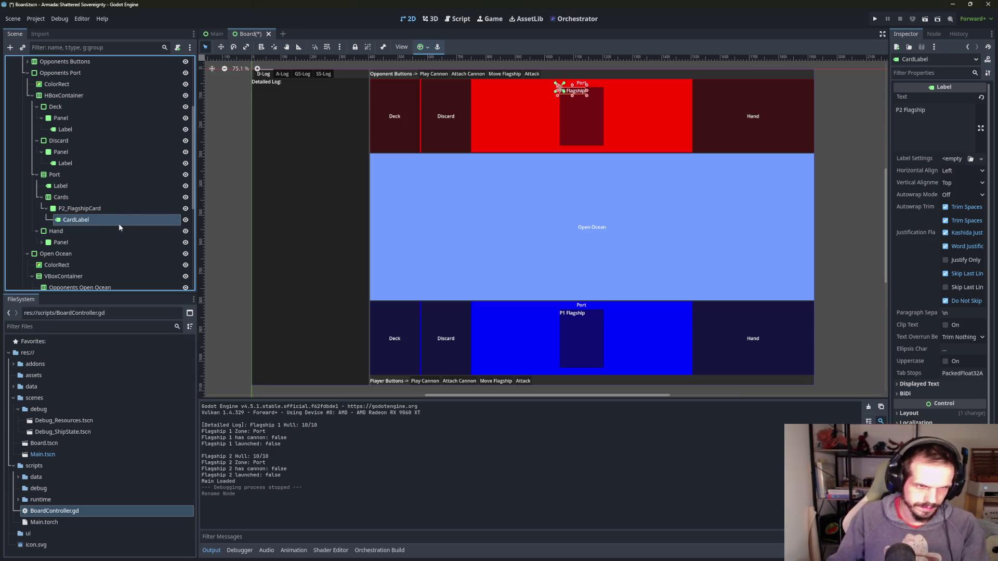
- Rename the label under P1 Flagship to CardLabel and switch to the BoardController.gd script
{"action": "scroll", "coordinate": [105, 223], "scroll_direction": "down", "scroll_amount": 1}
{"action": "left_click", "coordinate": [568, 349]}
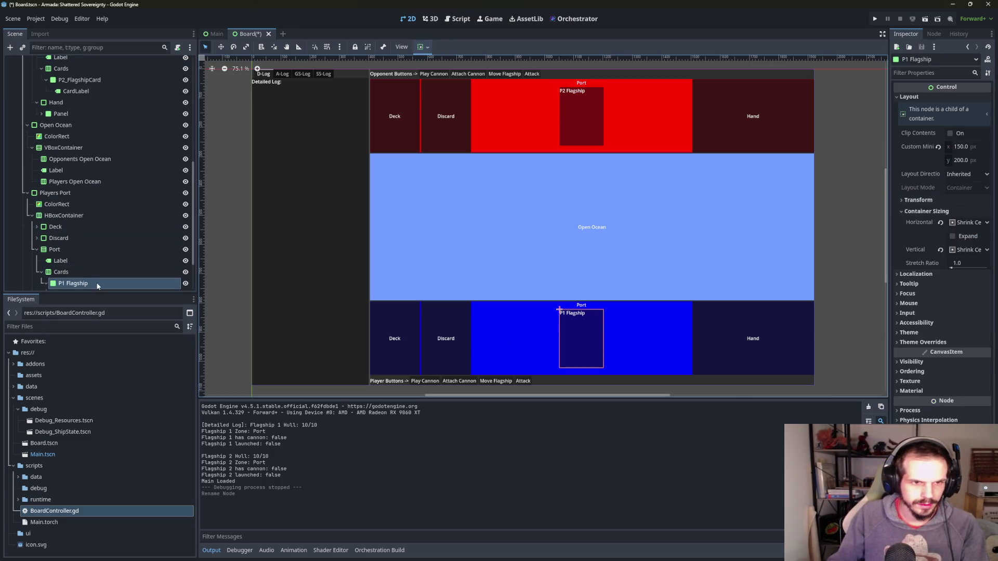
{"action": "scroll", "coordinate": [97, 280], "scroll_direction": "down", "scroll_amount": 1}
{"action": "double_click", "coordinate": [121, 266]}
{"action": "type", "text": "CardLabel"}
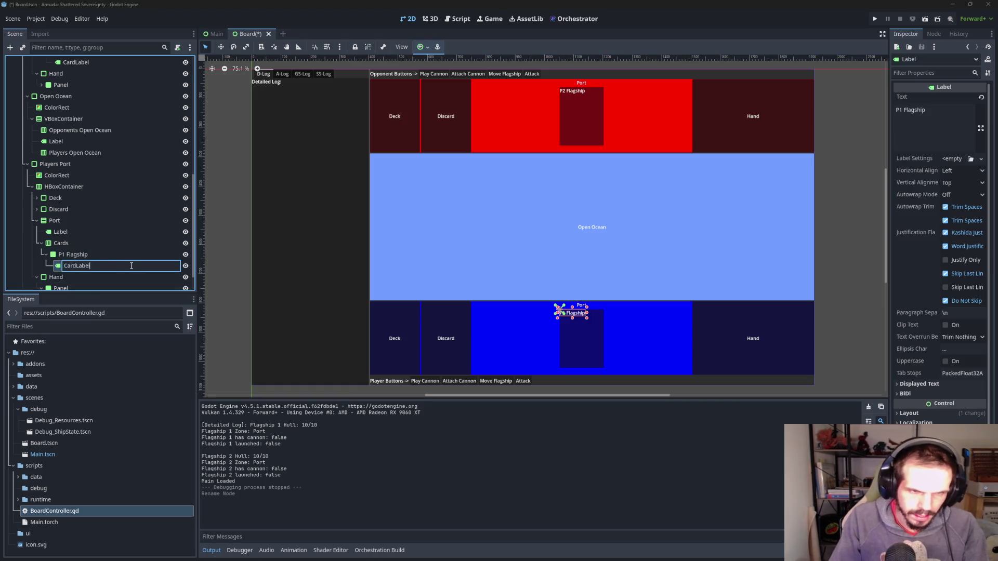
{"action": "key", "text": "Return"}
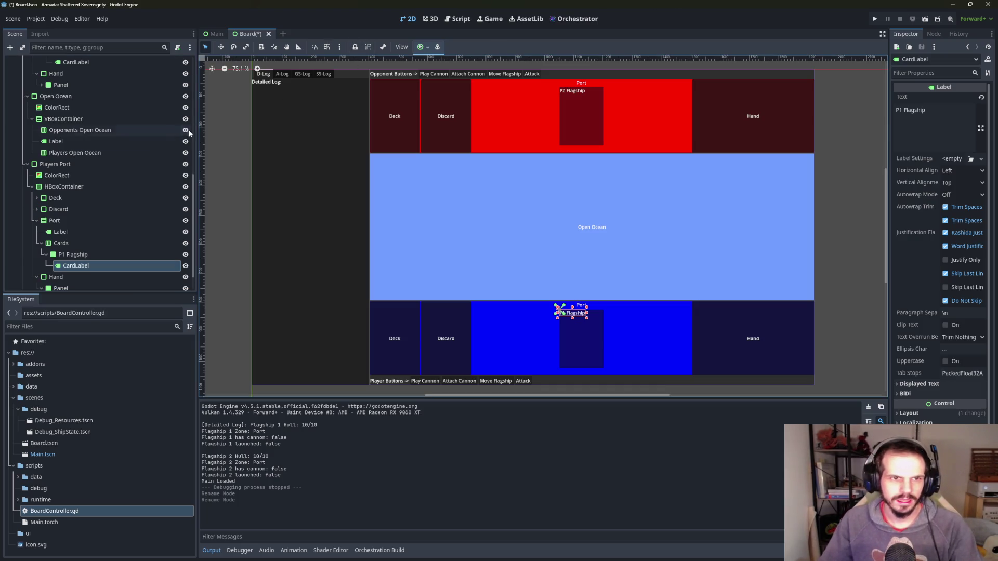
{"action": "left_click", "coordinate": [459, 18]}
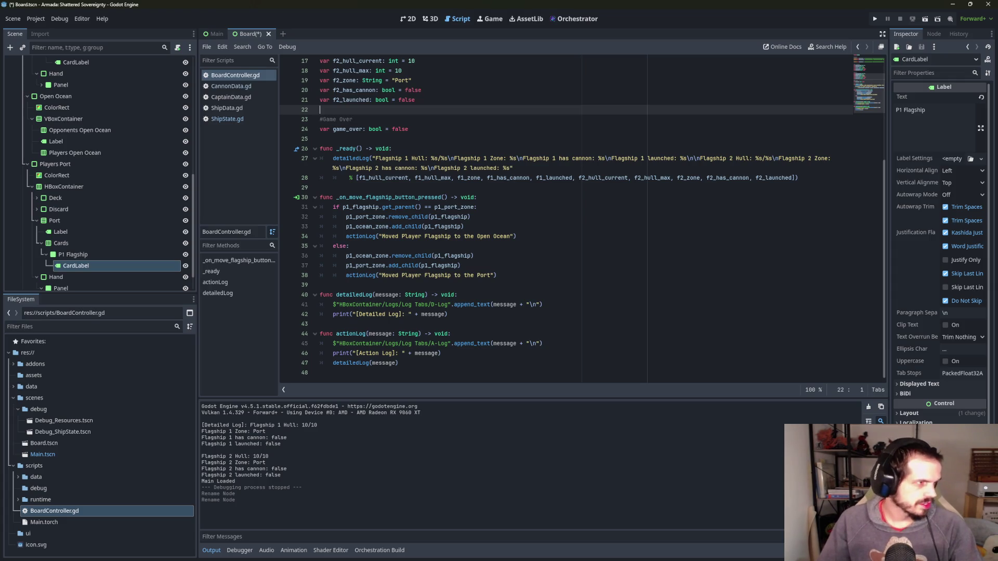
- Append '\n\nGame Over: %s' to the _ready log string, add game_over to its arguments, and run
{"action": "scroll", "coordinate": [591, 278], "scroll_direction": "up", "scroll_amount": 5}
{"action": "scroll", "coordinate": [592, 279], "scroll_direction": "down", "scroll_amount": 5}
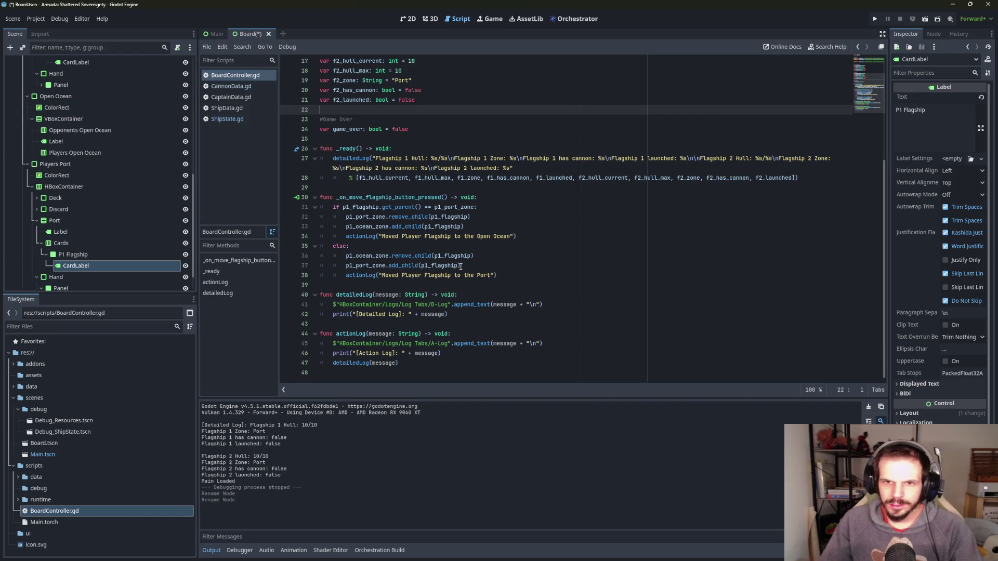
{"action": "left_click", "coordinate": [510, 169]}
{"action": "type", "text": "\\n\\n"}
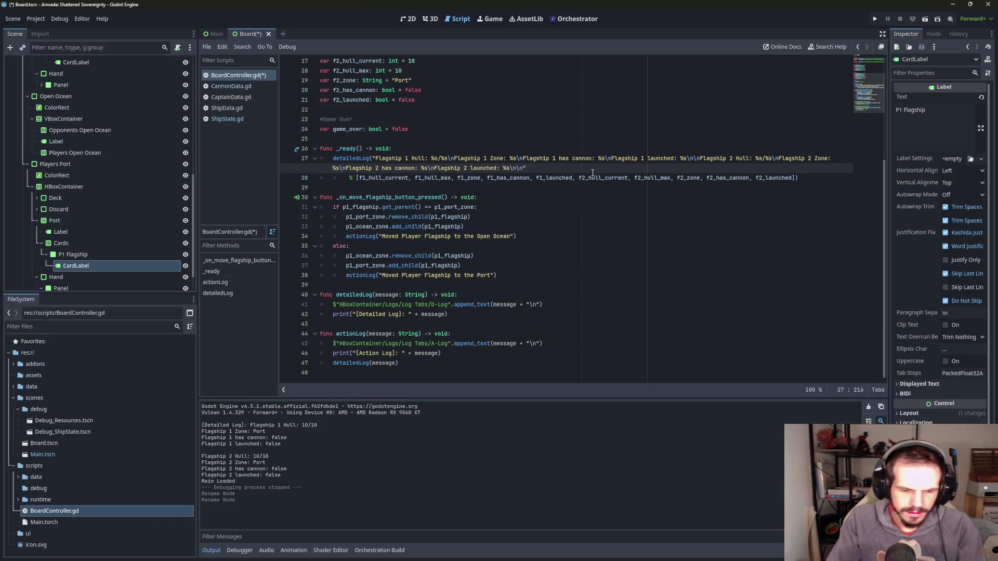
{"action": "type", "text": "Game O"}
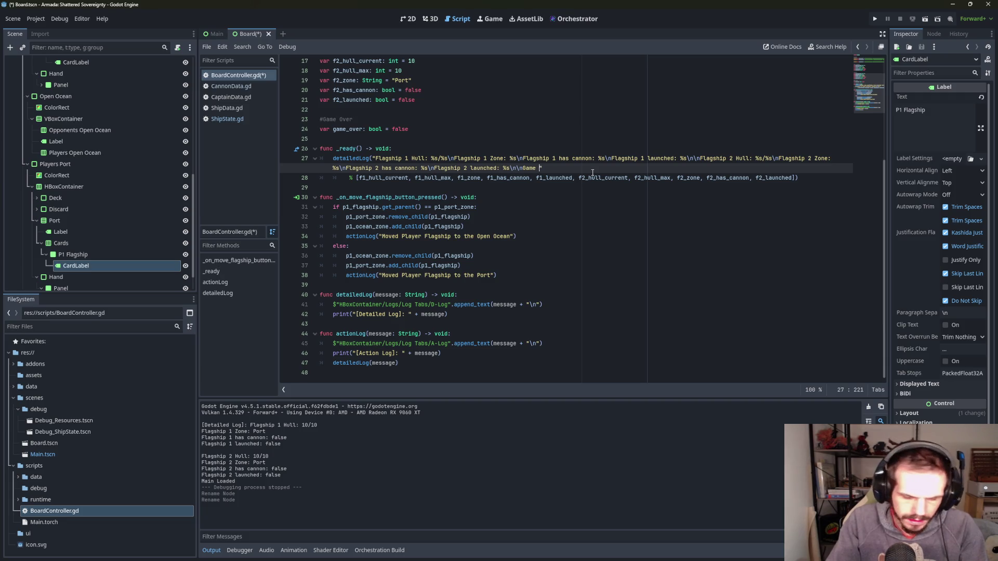
{"action": "type", "text": "ver:"}
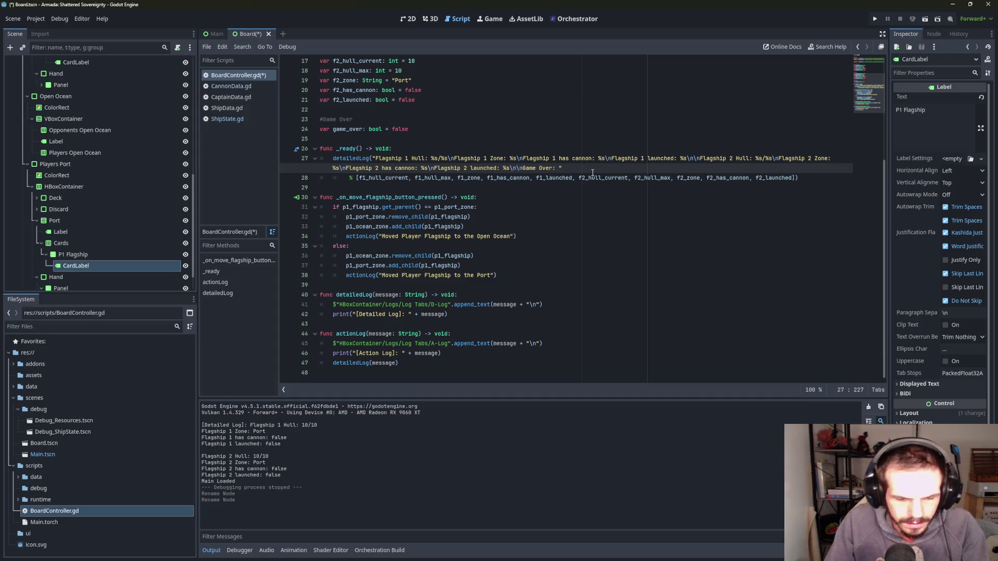
{"action": "type", "text": " %s"}
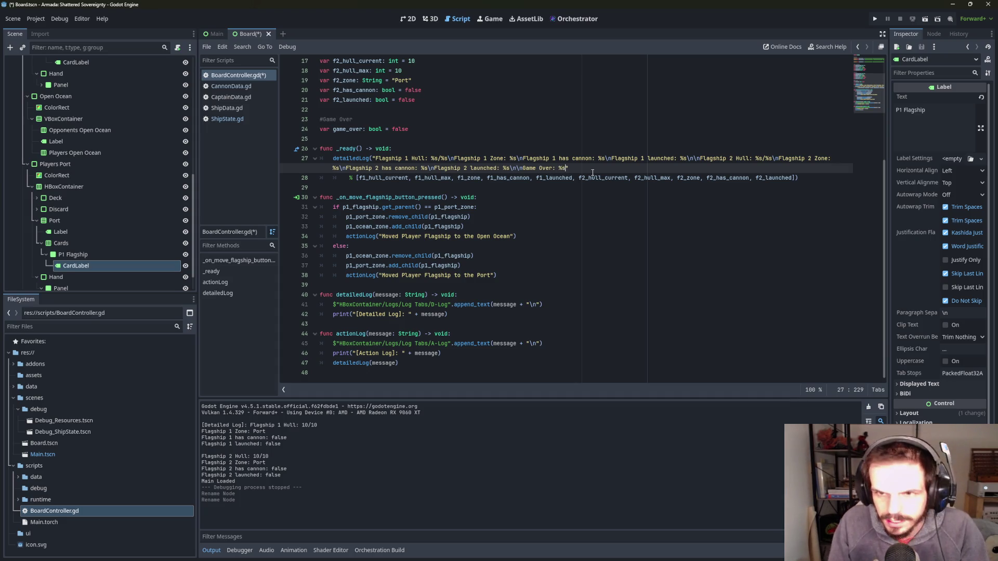
{"action": "left_click", "coordinate": [793, 178]}
{"action": "type", "text": ", game_over"}
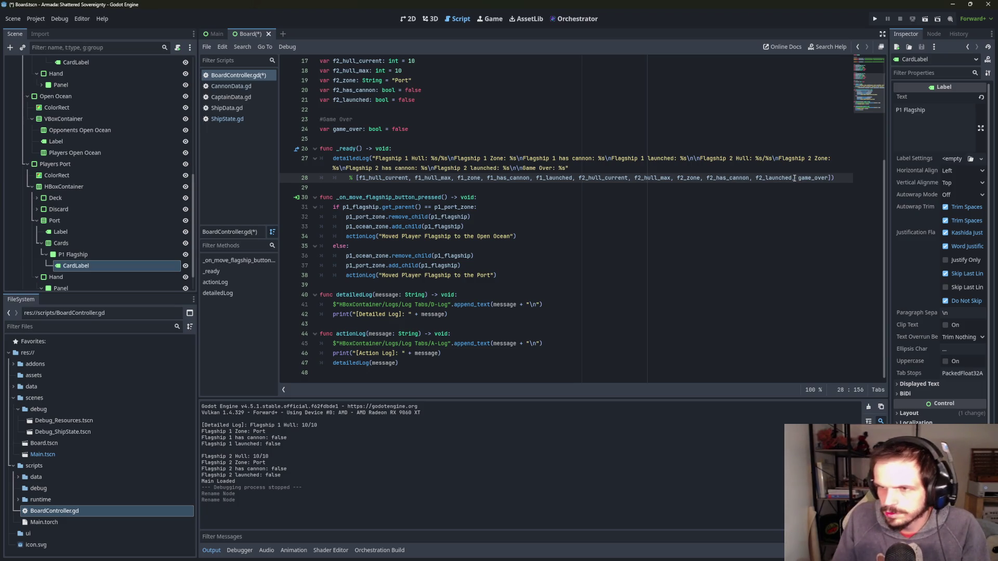
{"action": "left_click", "coordinate": [875, 19]}
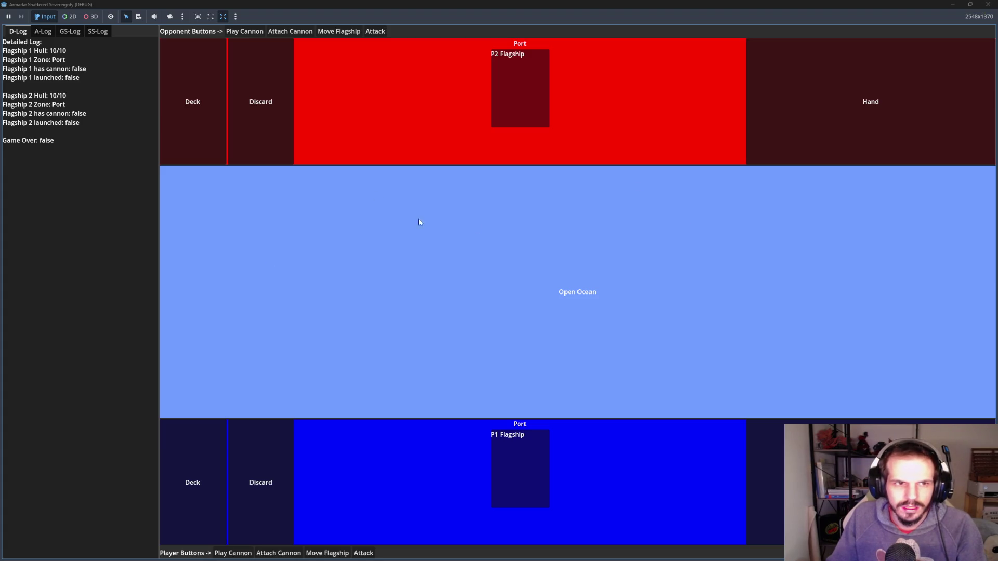
- Close the running game and return to the empty line 8 of BoardController.gd
{"action": "left_click", "coordinate": [989, 4]}
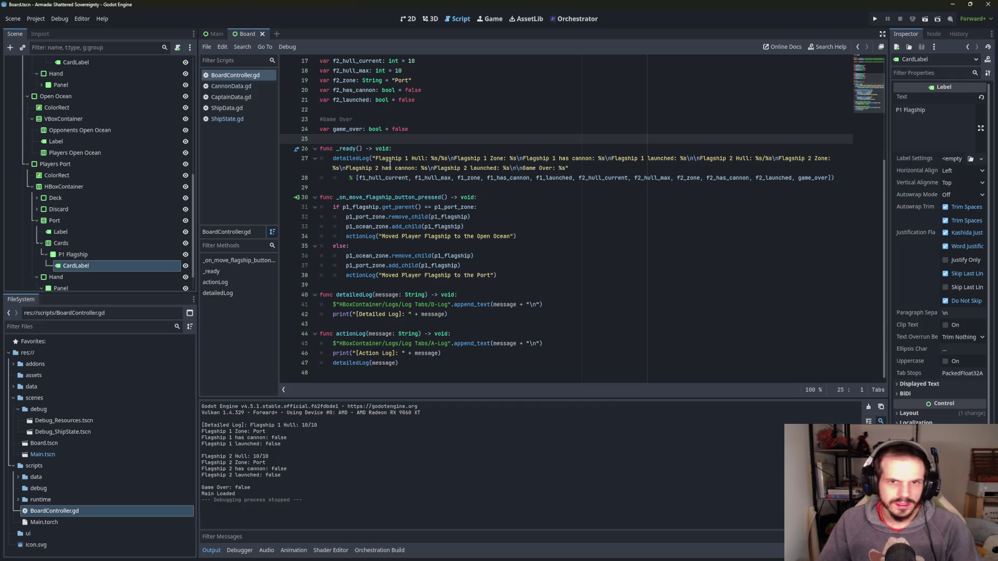
{"action": "scroll", "coordinate": [408, 159], "scroll_direction": "up", "scroll_amount": 5}
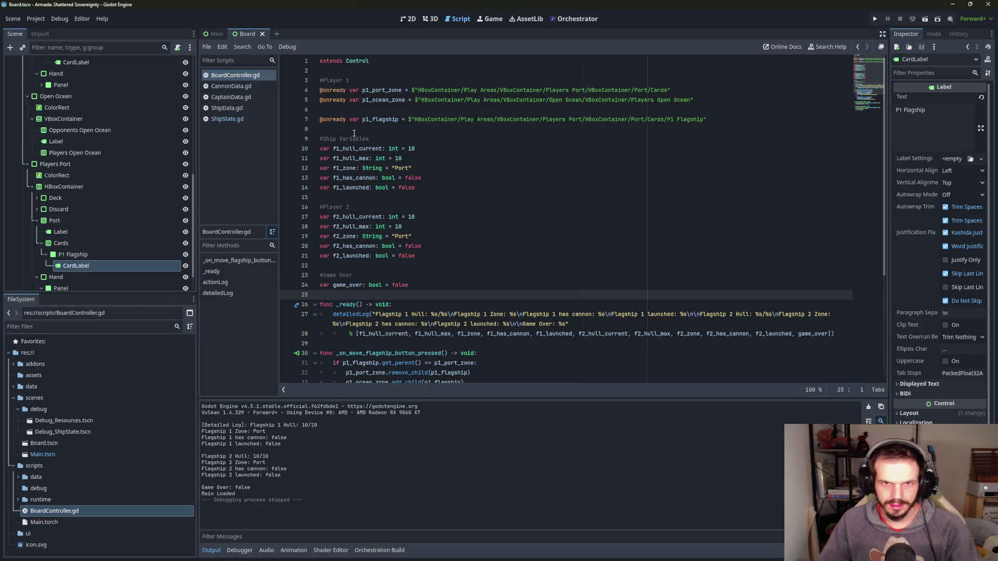
{"action": "left_click", "coordinate": [431, 129]}
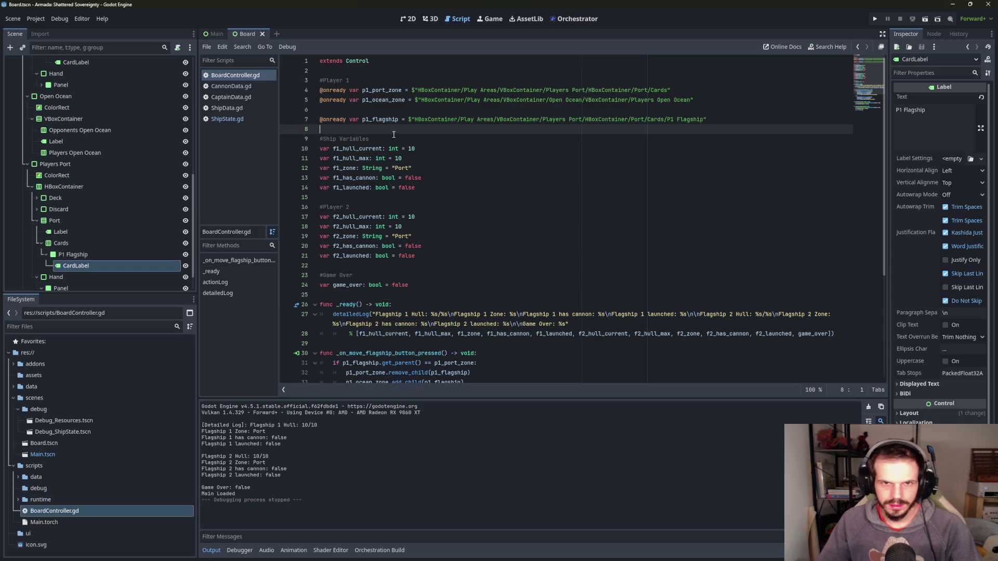
{"action": "left_click", "coordinate": [395, 139]}
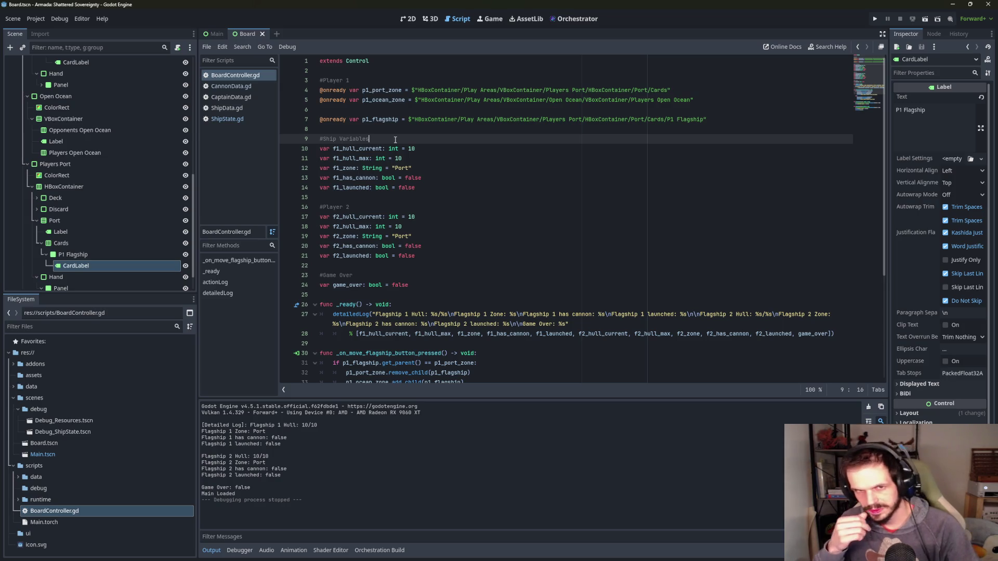
{"action": "left_click", "coordinate": [432, 190]}
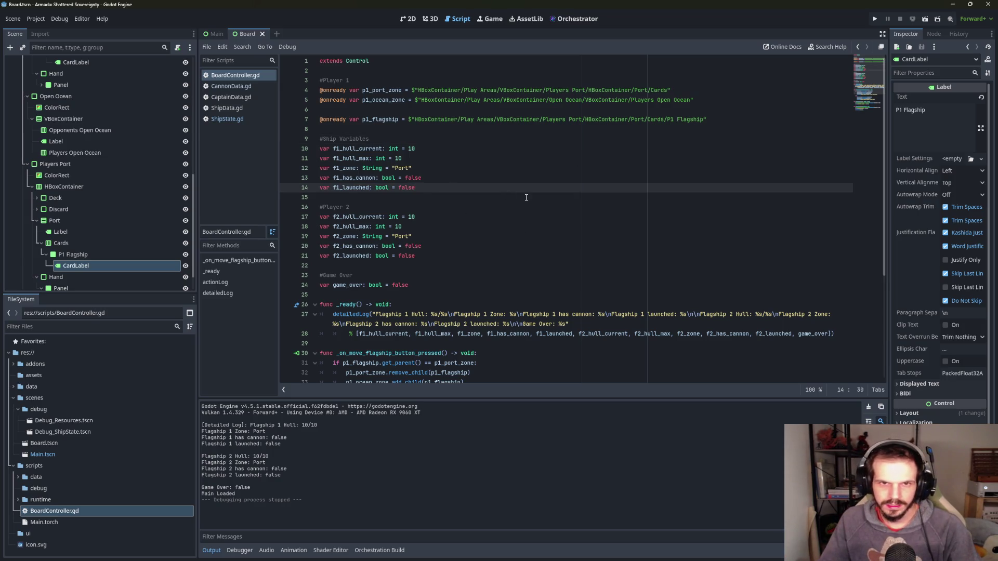
{"action": "key", "text": "Return"}
{"action": "key", "text": "Return"}
{"action": "type", "text": "@on"}
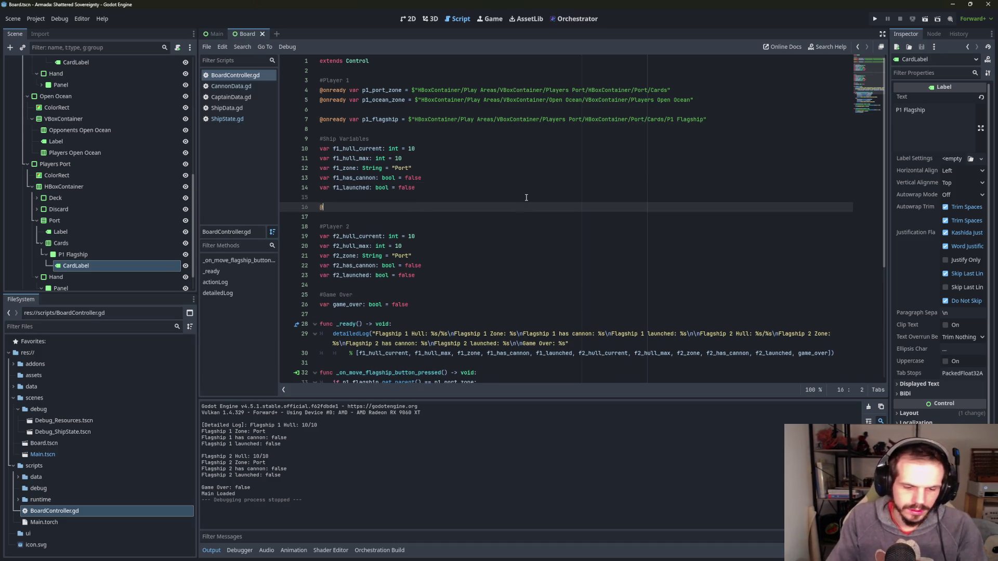
{"action": "key", "text": "Return"}
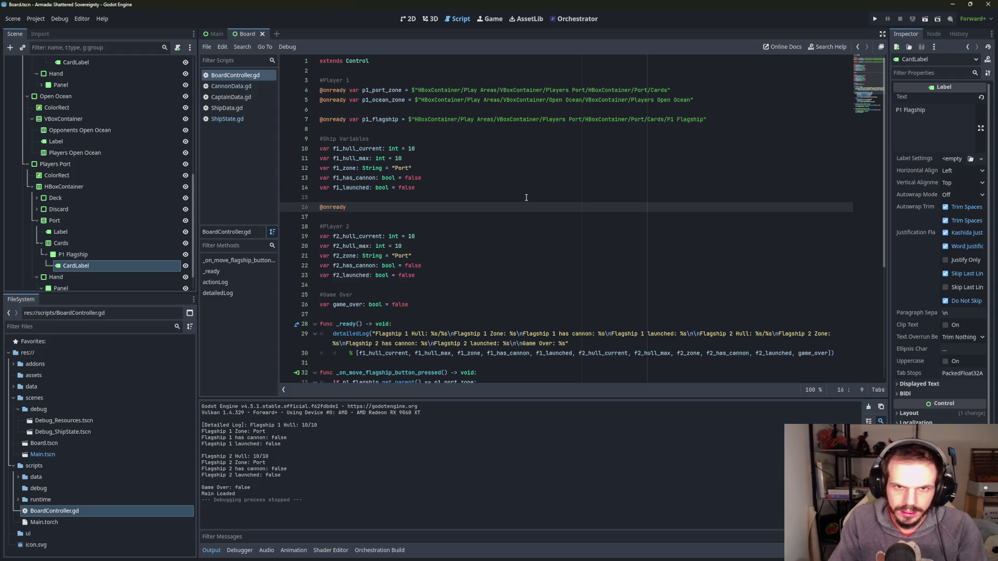
{"action": "type", "text": "var F"}
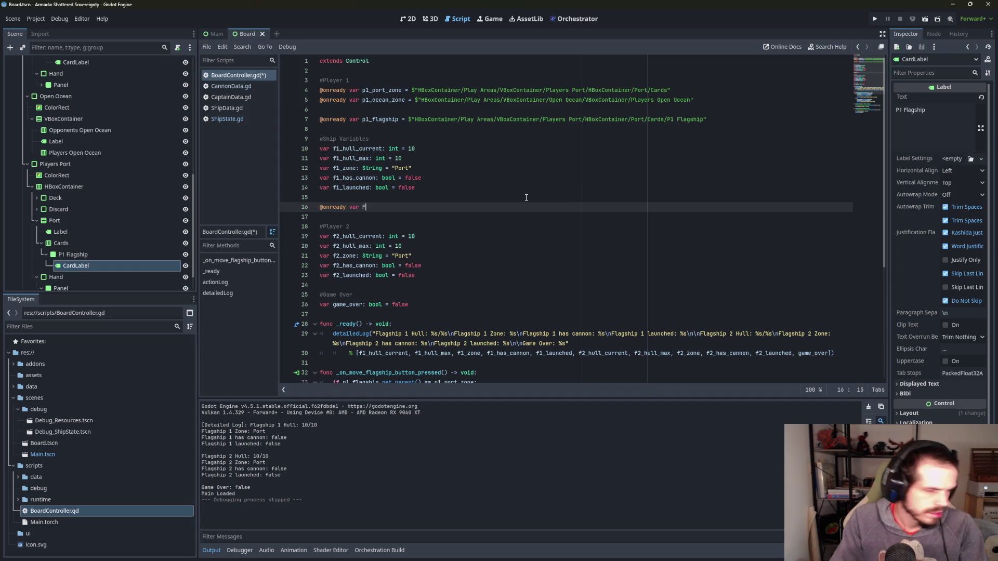
{"action": "key", "text": "BackSpace"}
{"action": "type", "text": "f"}
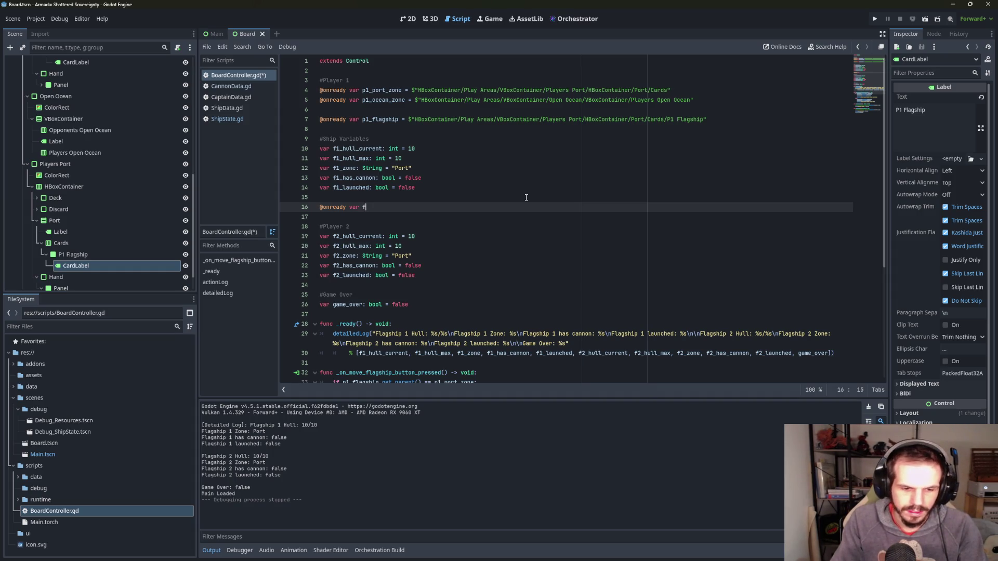
{"action": "type", "text": "1_c"}
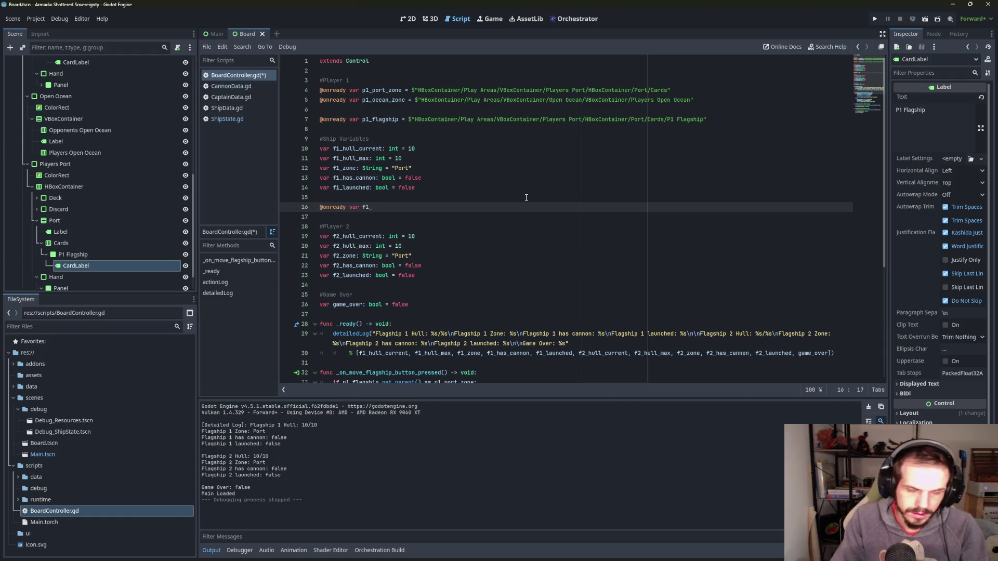
{"action": "type", "text": "ard"}
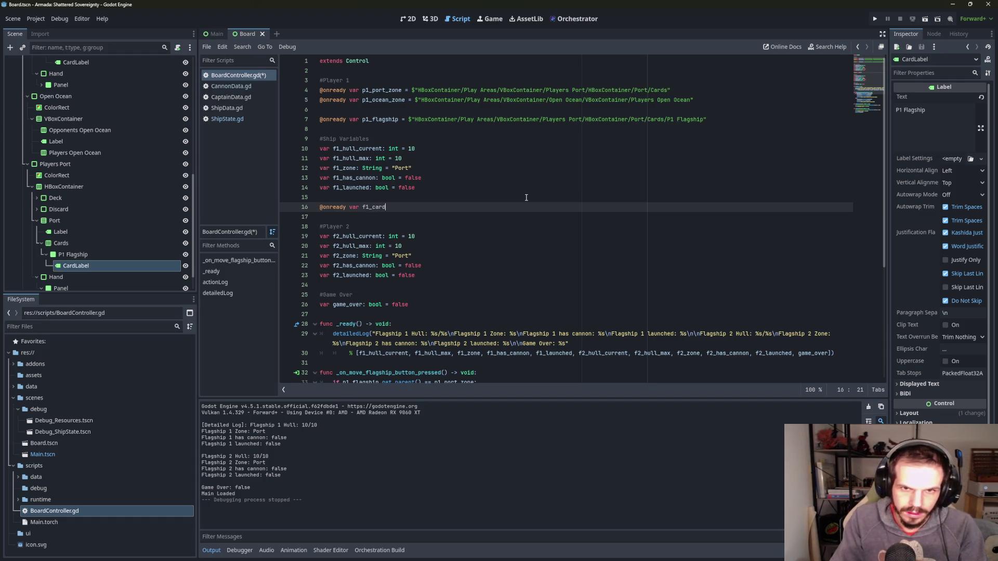
{"action": "type", "text": "Label ="}
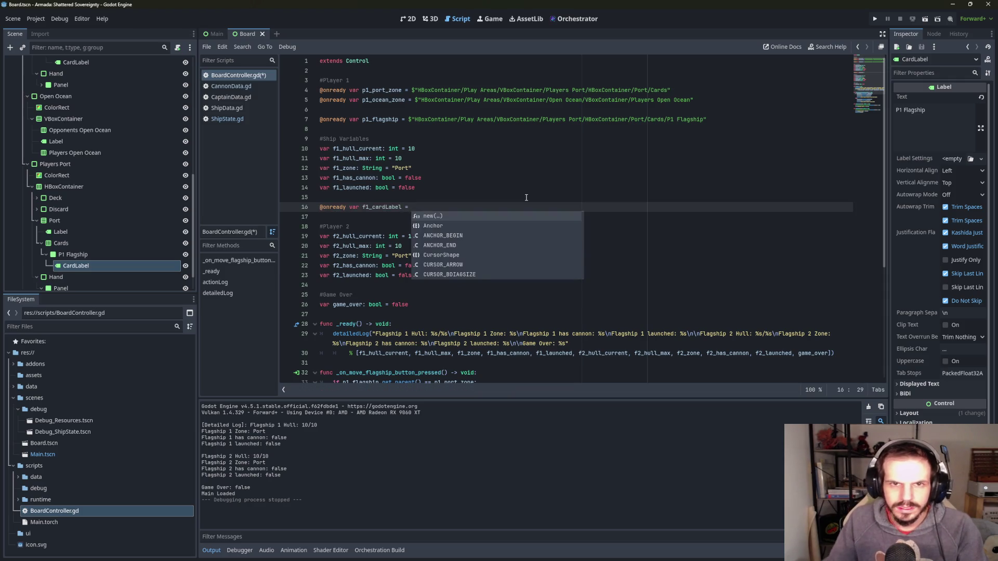
{"action": "left_click_drag", "start_coordinate": [66, 268], "coordinate": [423, 208]}
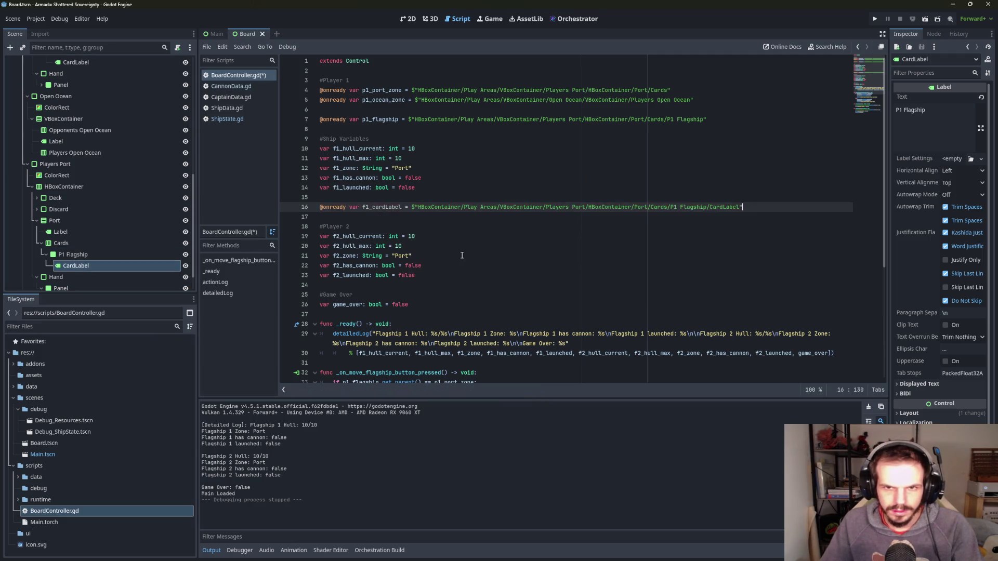
{"action": "left_click", "coordinate": [446, 304]}
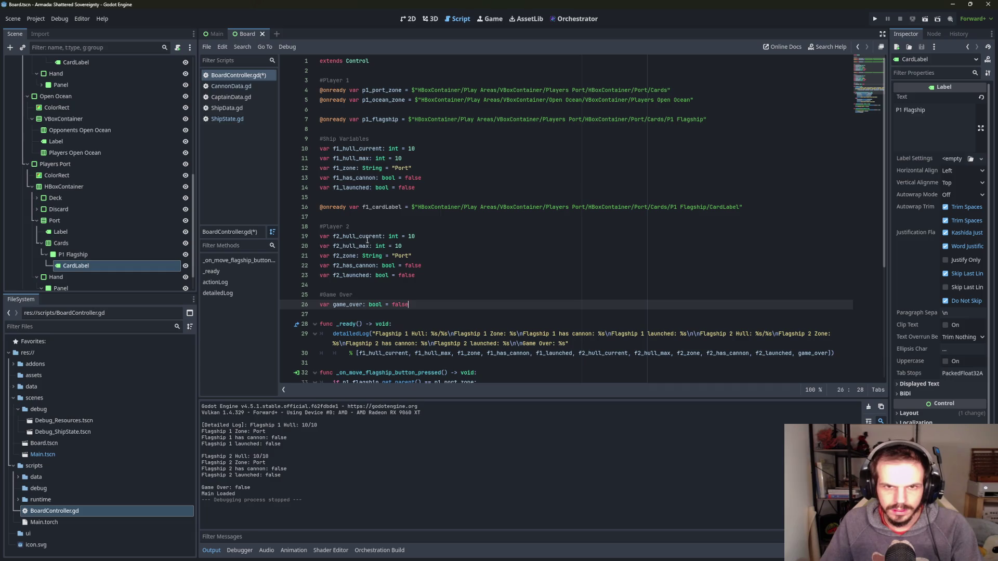
- Add the 'Ship Variables' text under the #Player 2 comment
{"action": "left_click", "coordinate": [378, 226]}
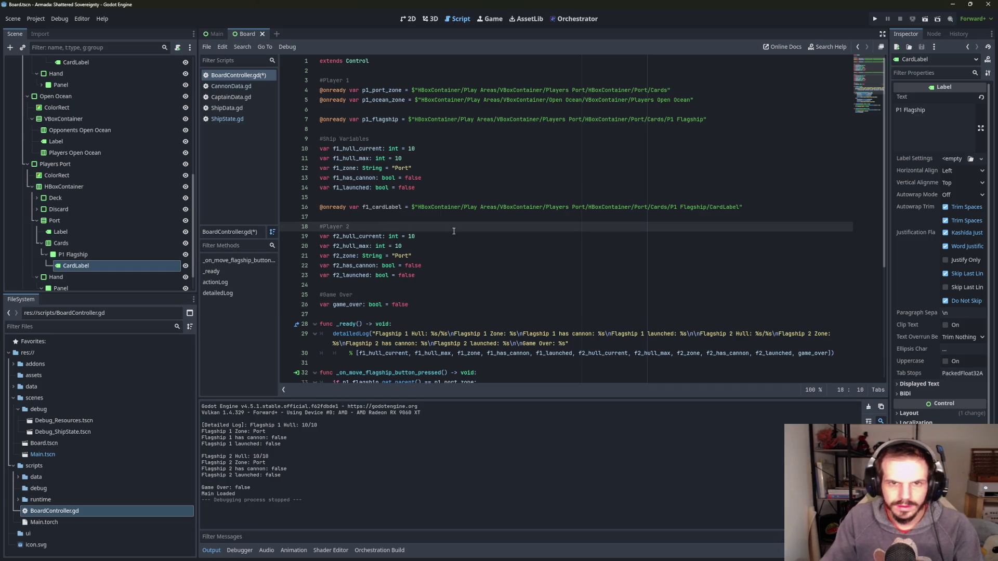
{"action": "key", "text": "Return"}
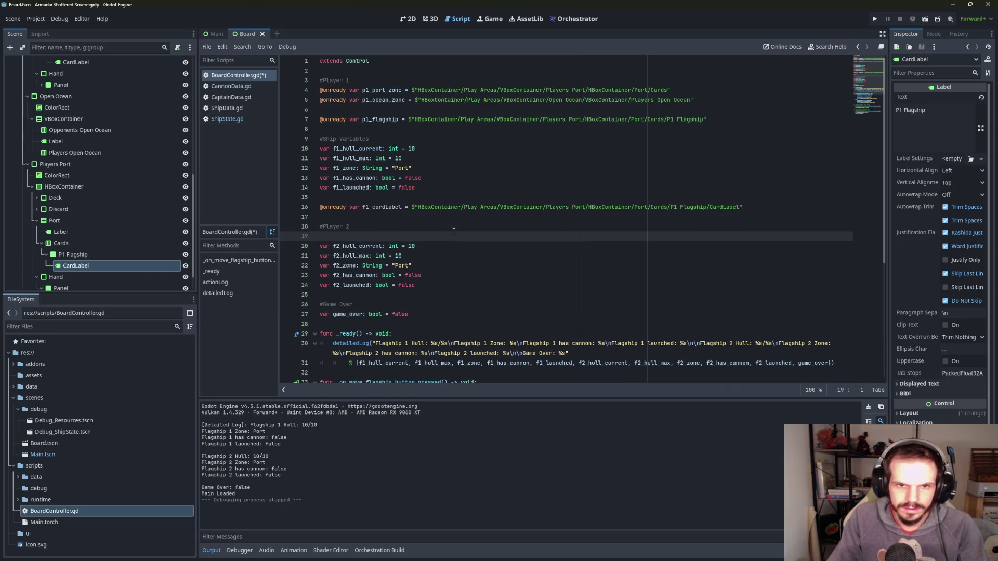
{"action": "type", "text": "hip Variables"}
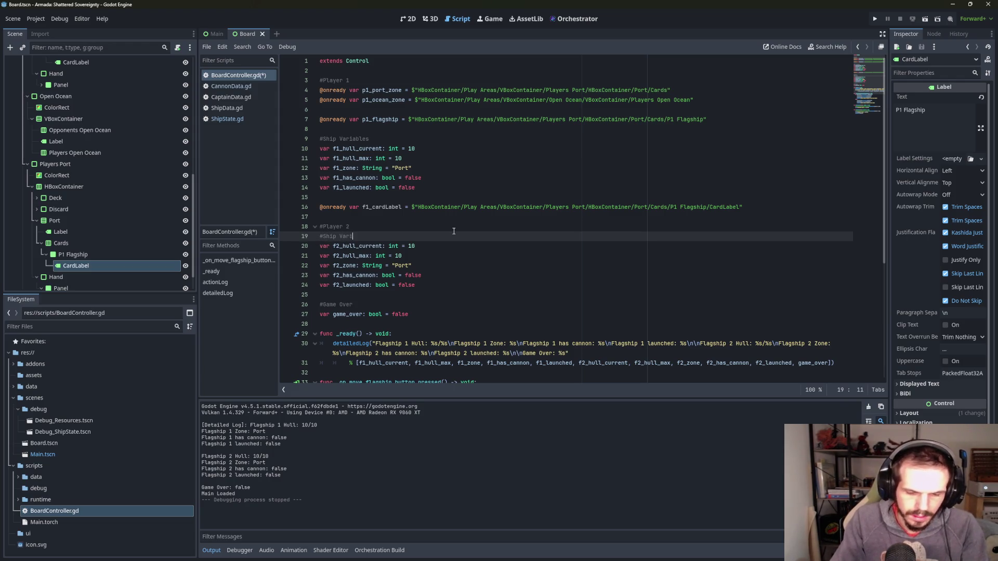
{"action": "left_click", "coordinate": [459, 287]}
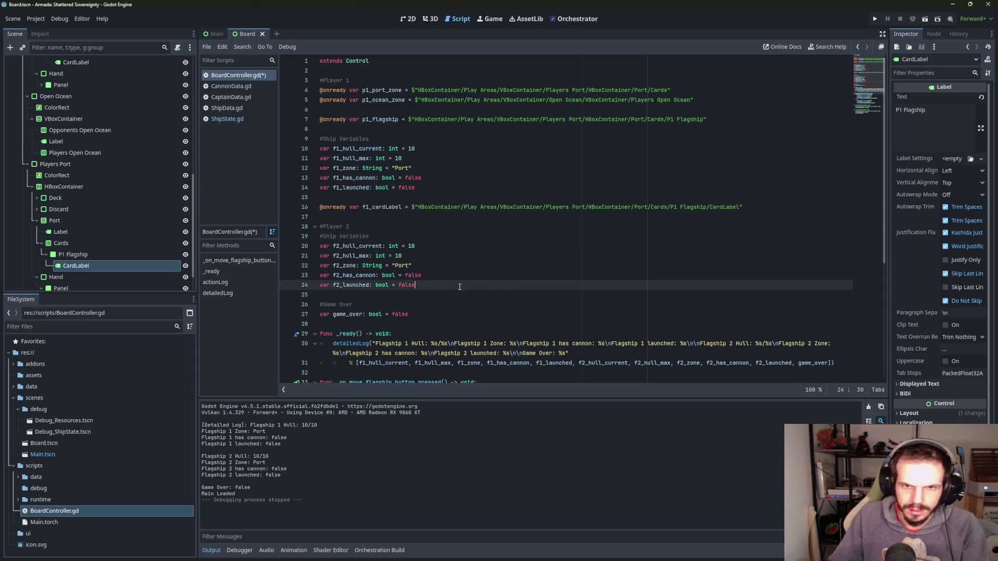
{"action": "key", "text": "Return"}
{"action": "key", "text": "Return"}
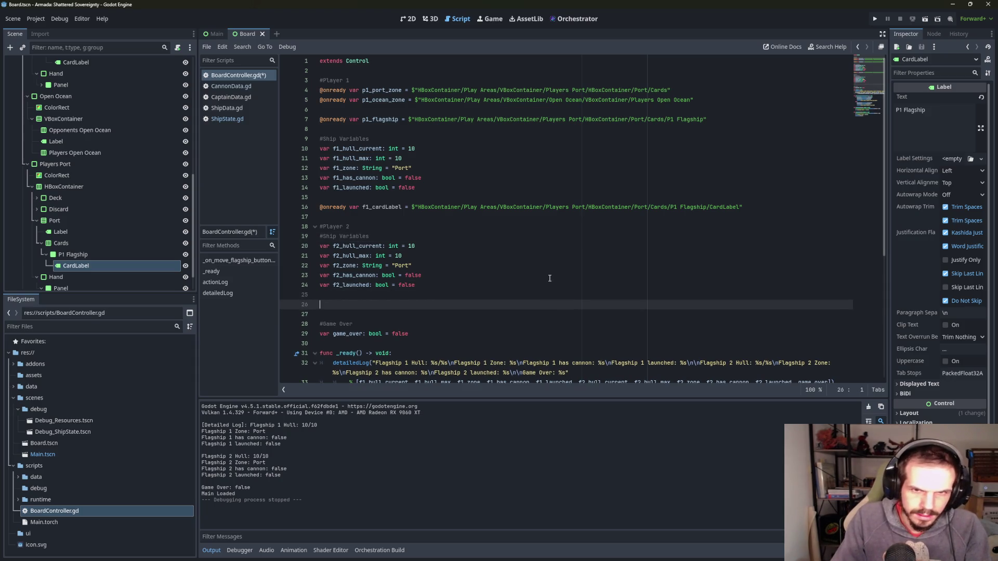
{"action": "type", "text": "@onre"}
{"action": "key", "text": "Return"}
{"action": "type", "text": "r f2"}
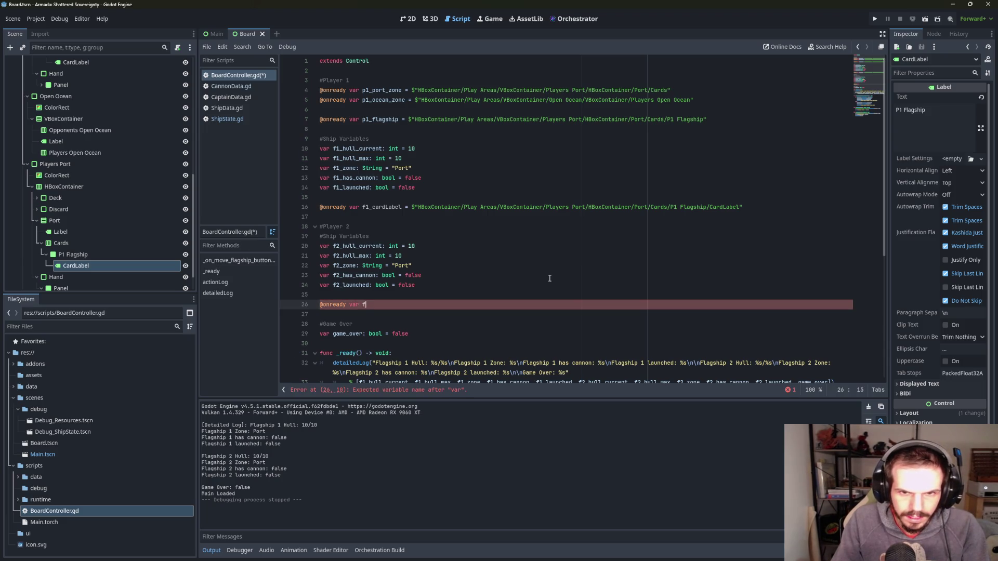
{"action": "type", "text": "_cardLabel ="}
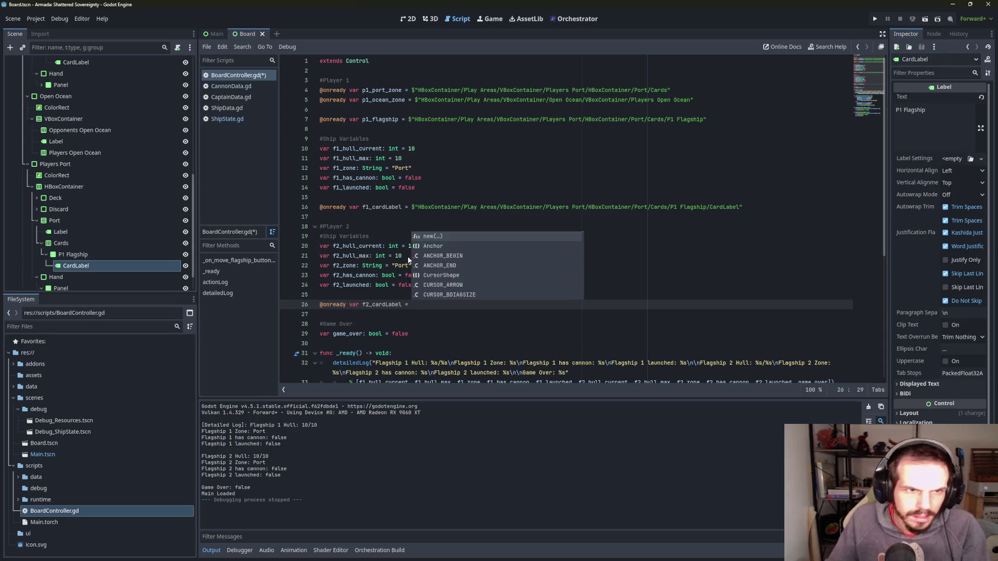
{"action": "left_click_drag", "start_coordinate": [85, 61], "coordinate": [475, 307]}
{"action": "left_click", "coordinate": [602, 254]}
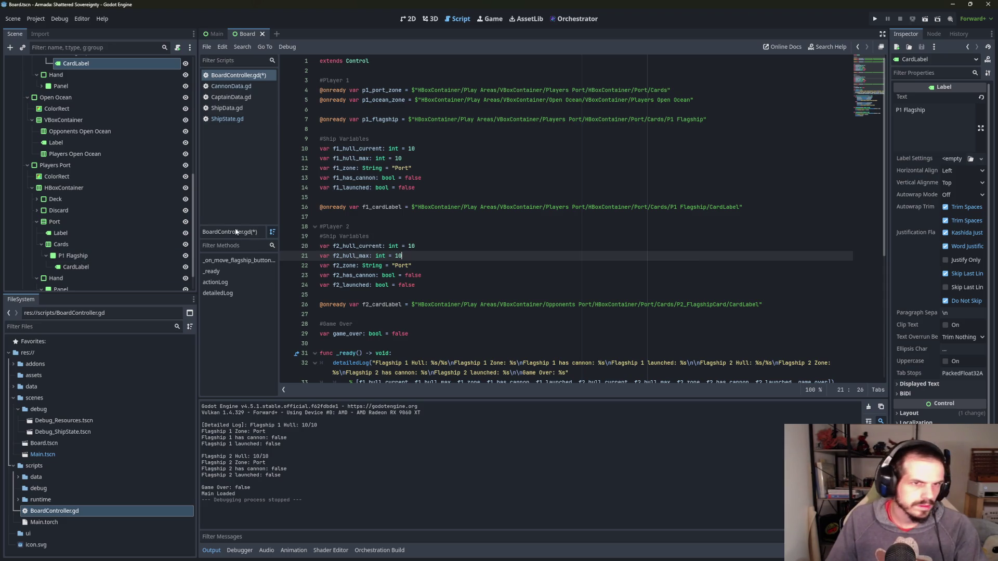
- Rename the P1 Flagship node to 'P1 FlagshipCard' and replace line 16's path with its CardLabel path
{"action": "scroll", "coordinate": [160, 240], "scroll_direction": "down", "scroll_amount": 2}
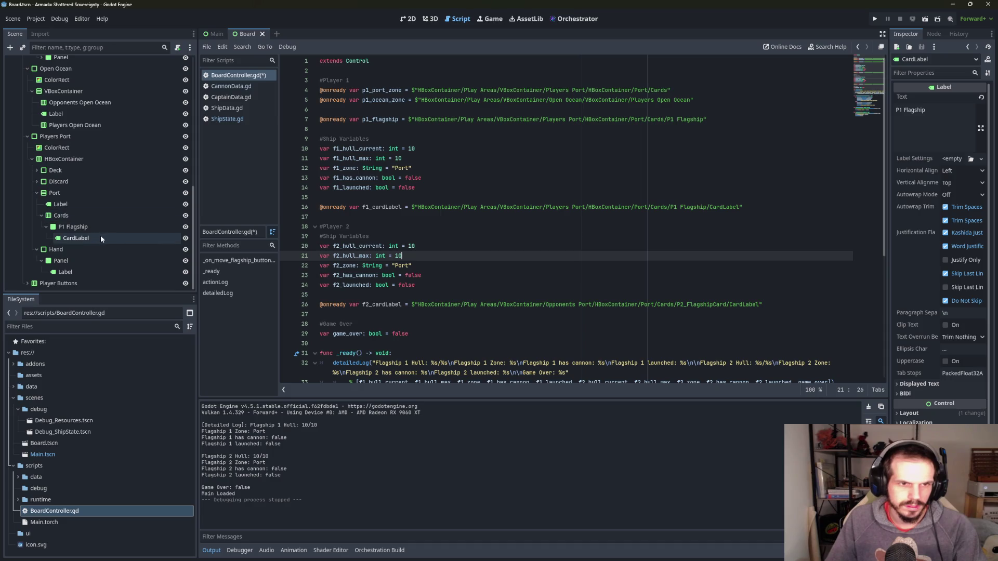
{"action": "scroll", "coordinate": [96, 233], "scroll_direction": "up", "scroll_amount": 2}
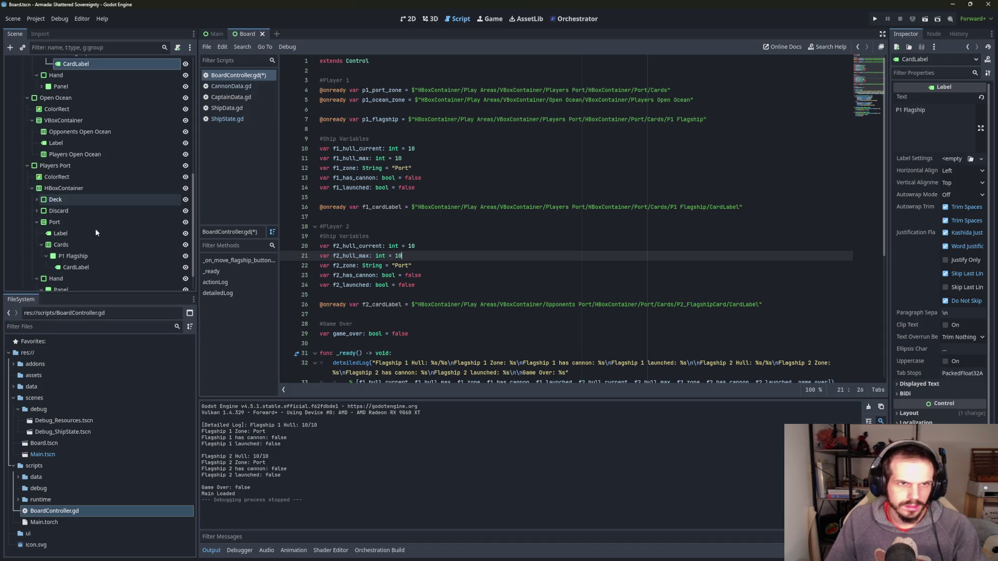
{"action": "double_click", "coordinate": [98, 256]}
{"action": "left_click", "coordinate": [101, 257]}
{"action": "type", "text": "Card"}
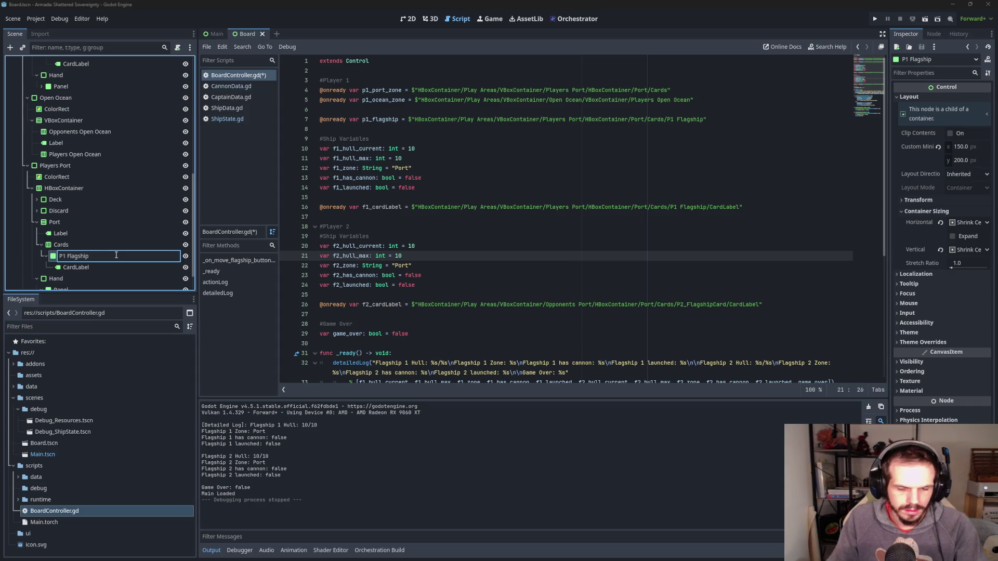
{"action": "key", "text": "Return"}
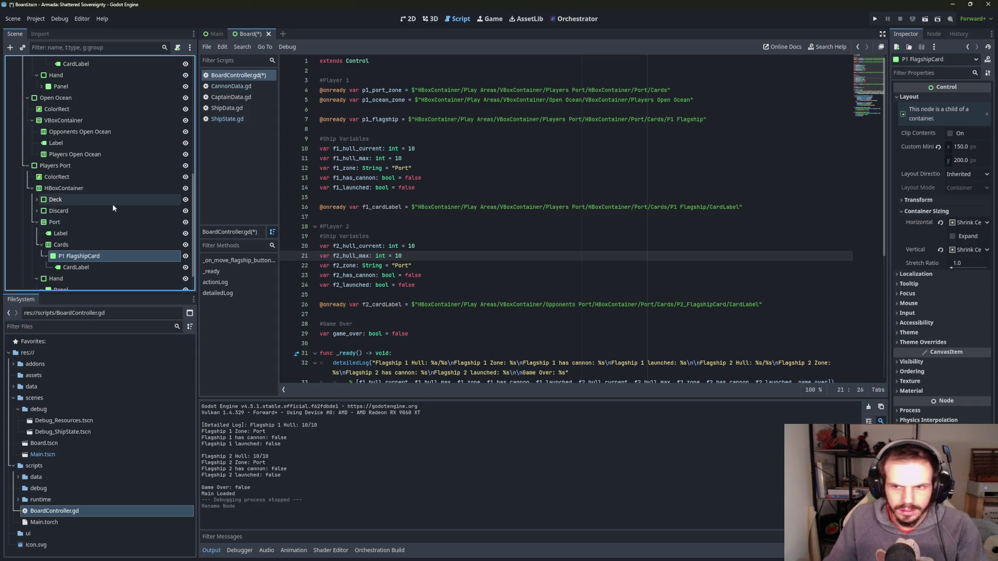
{"action": "left_click", "coordinate": [710, 304]}
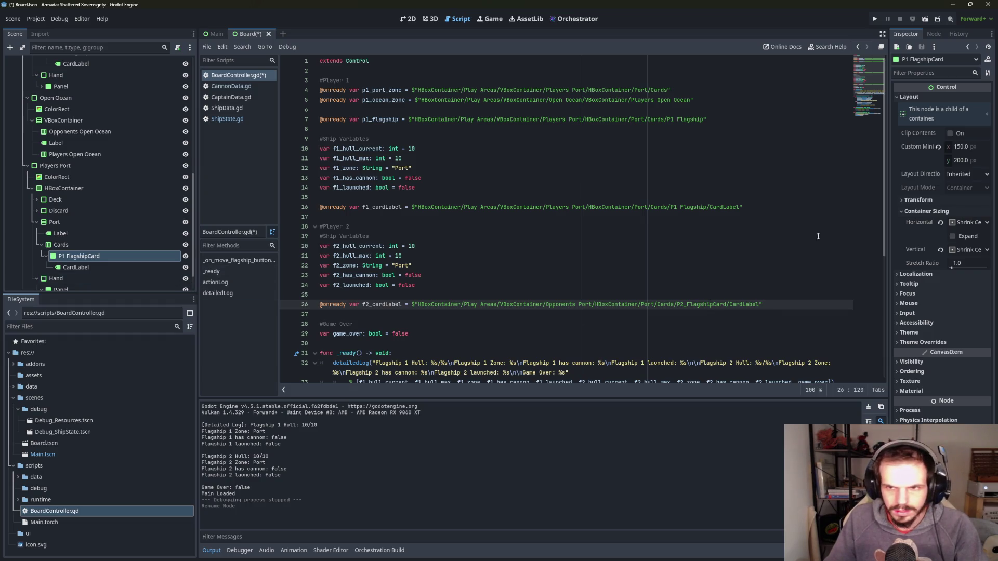
{"action": "left_click_drag", "start_coordinate": [765, 206], "coordinate": [412, 207]}
{"action": "mouse_move", "coordinate": [96, 258]}
{"action": "left_mouse_down"}
{"action": "mouse_move", "coordinate": [183, 251]}
{"action": "mouse_move", "coordinate": [88, 266]}
{"action": "mouse_move", "coordinate": [414, 211]}
{"action": "left_mouse_up"}
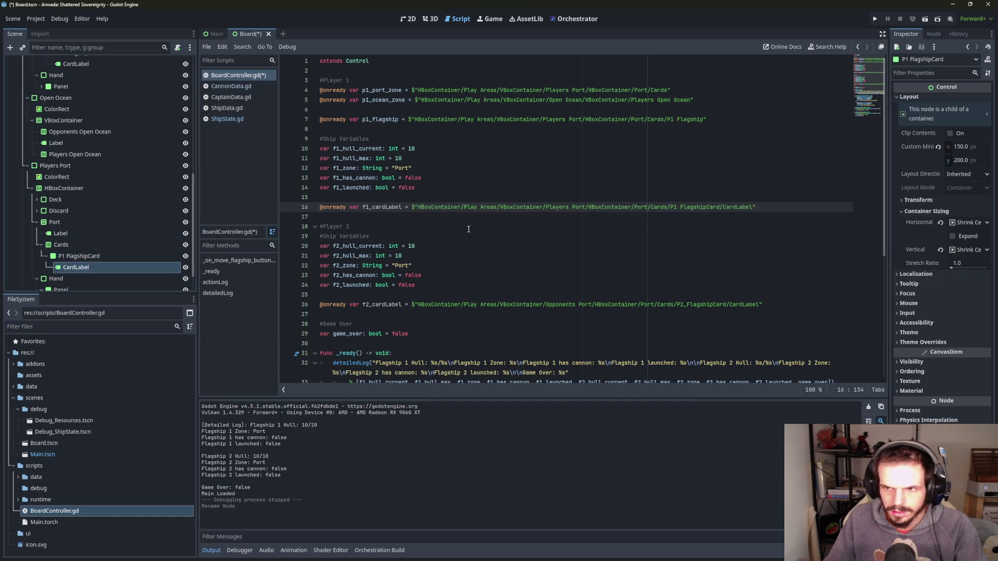
{"action": "left_click", "coordinate": [520, 246]}
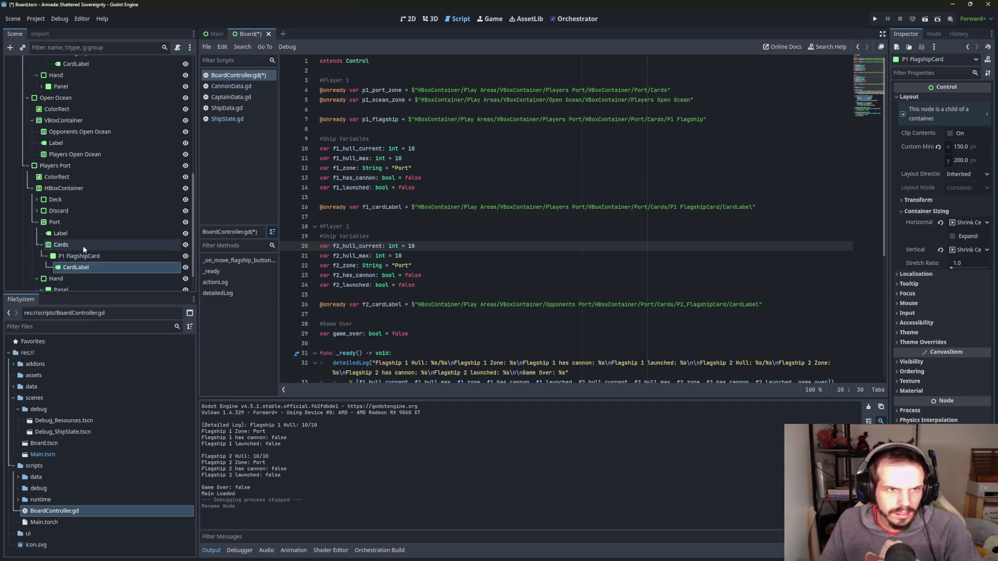
- Change the space to an underscore in the node name and line 16's path: P1_FlagshipCard
{"action": "scroll", "coordinate": [83, 245], "scroll_direction": "up", "scroll_amount": 5}
{"action": "scroll", "coordinate": [84, 248], "scroll_direction": "down", "scroll_amount": 5}
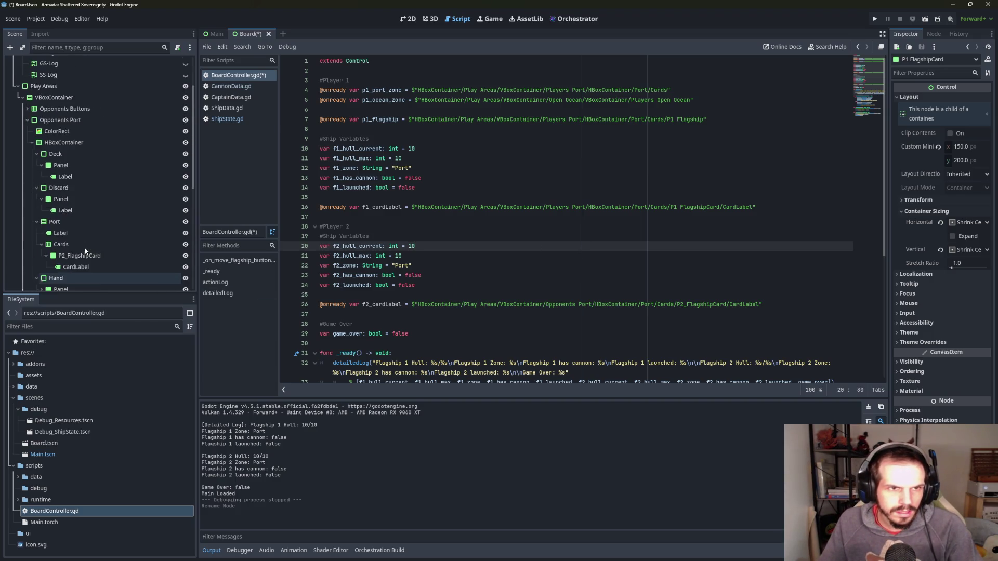
{"action": "scroll", "coordinate": [88, 268], "scroll_direction": "down", "scroll_amount": 2}
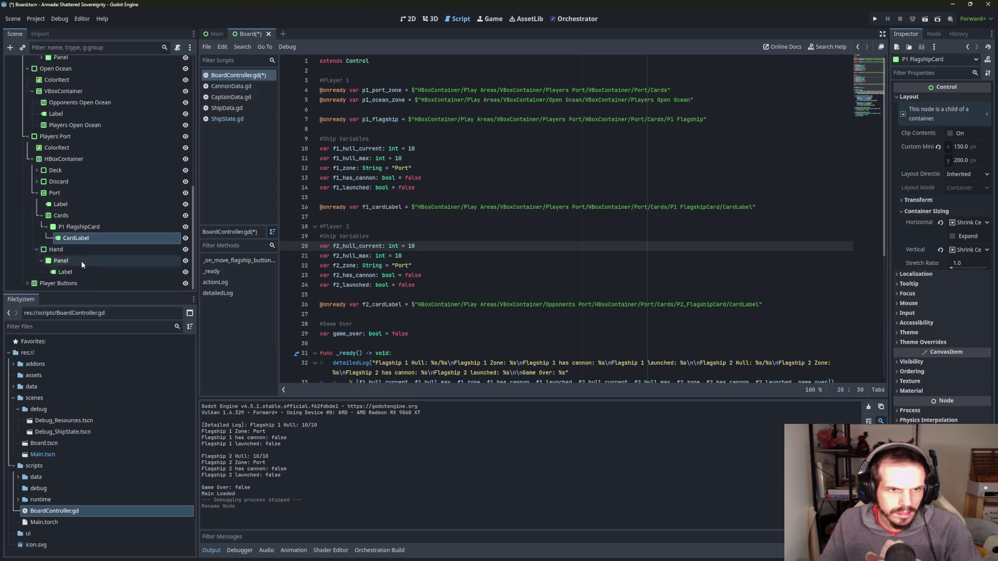
{"action": "double_click", "coordinate": [73, 227]}
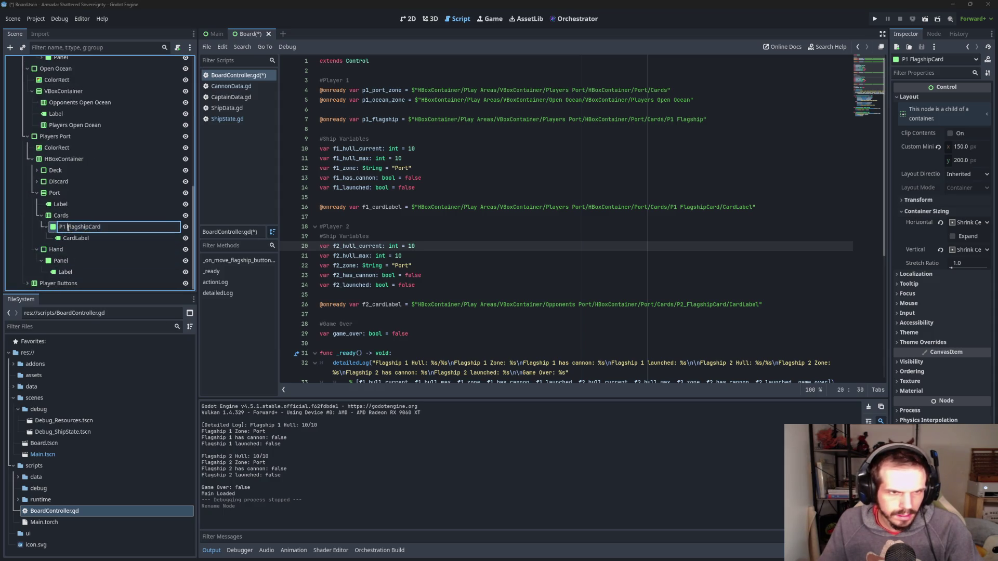
{"action": "key", "text": "BackSpace"}
{"action": "type", "text": "_"}
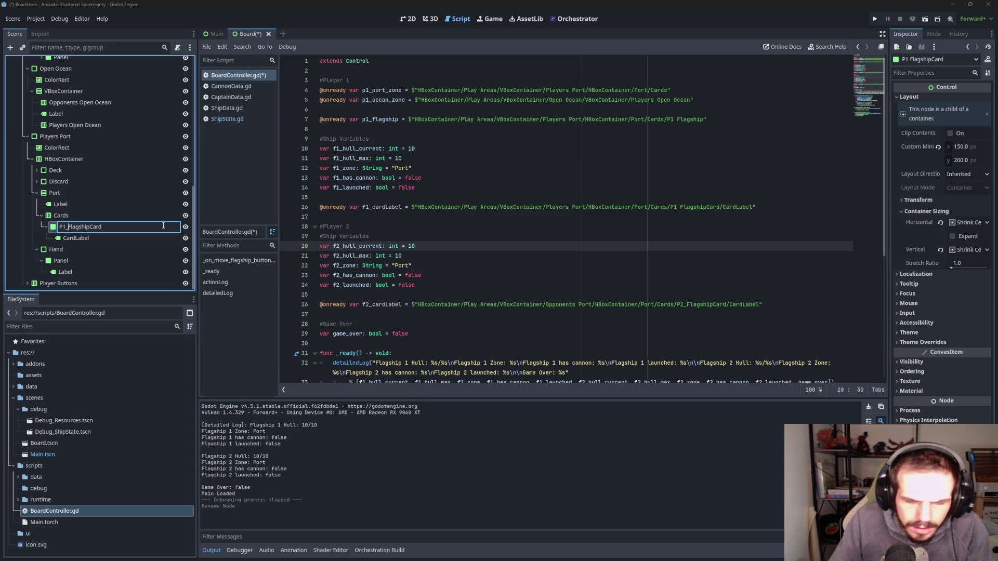
{"action": "left_click", "coordinate": [679, 208]}
{"action": "left_click", "coordinate": [694, 209]}
{"action": "key", "text": "BackSpace"}
{"action": "type", "text": "_"}
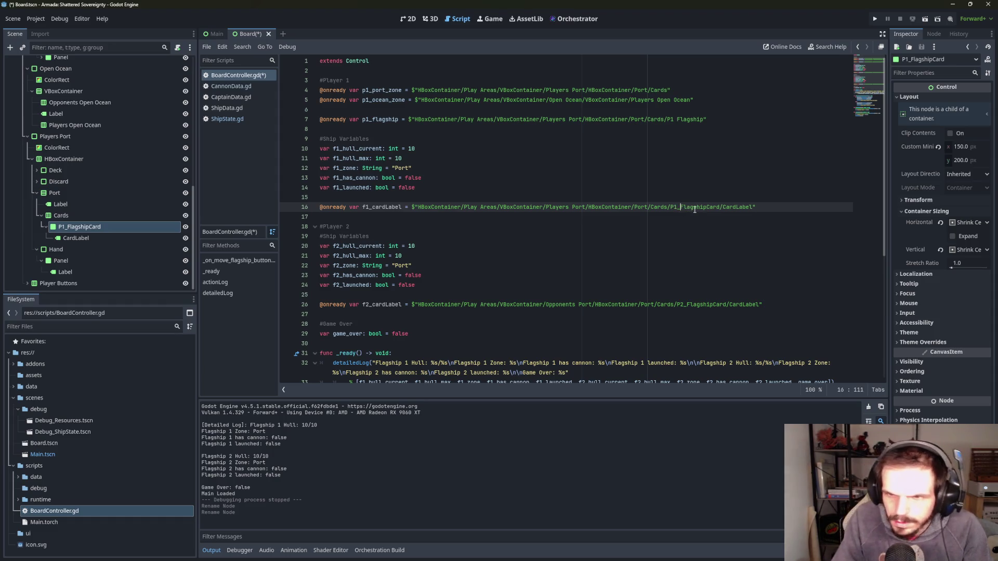
{"action": "left_click", "coordinate": [699, 175]}
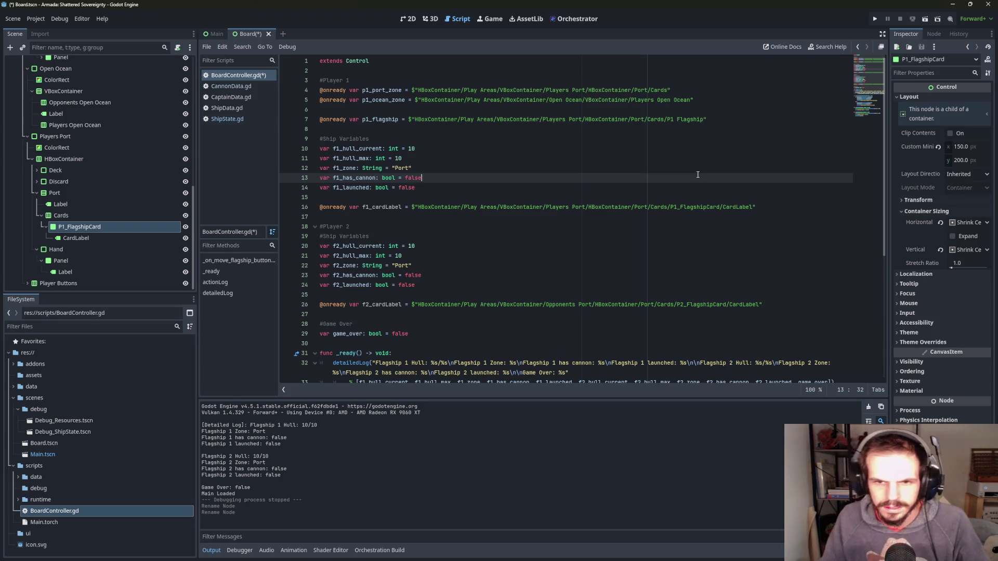
{"action": "scroll", "coordinate": [48, 227], "scroll_direction": "up", "scroll_amount": 10}
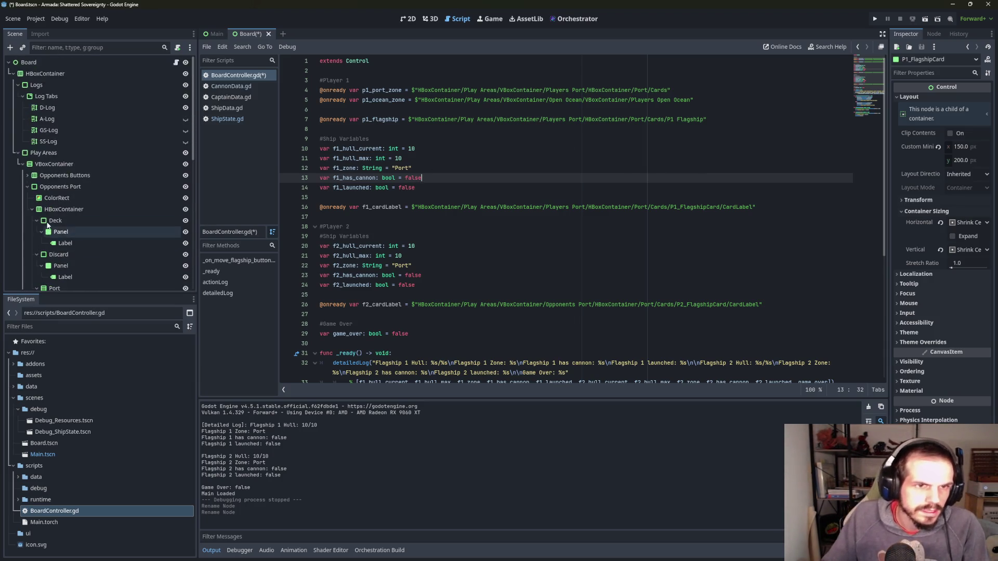
- Rename the Play Areas node to Play_Areas
{"action": "left_click", "coordinate": [45, 154]}
{"action": "right_click", "coordinate": [46, 154]}
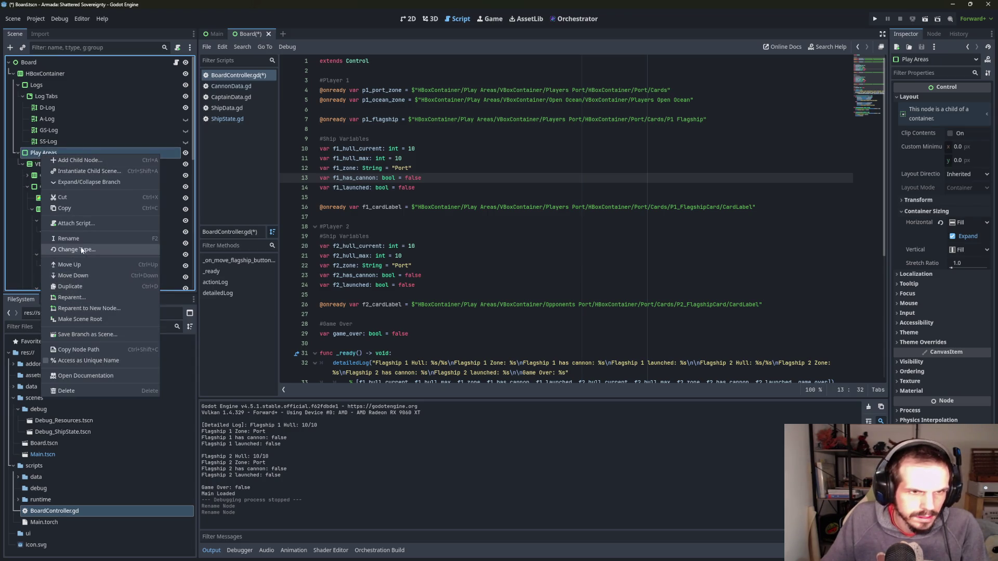
{"action": "left_click", "coordinate": [76, 239]}
{"action": "left_click", "coordinate": [45, 153]}
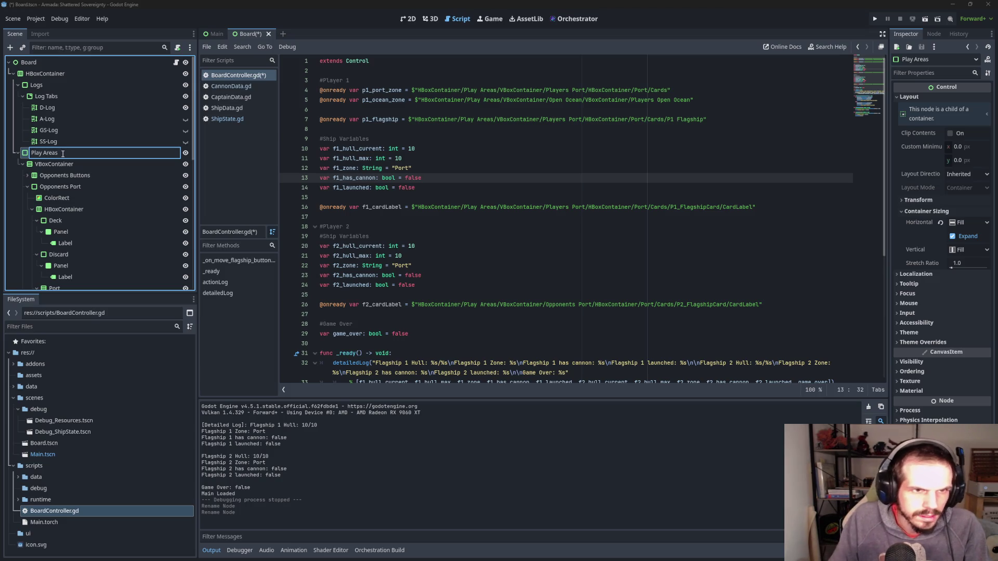
{"action": "key", "text": "BackSpace"}
{"action": "type", "text": "_"}
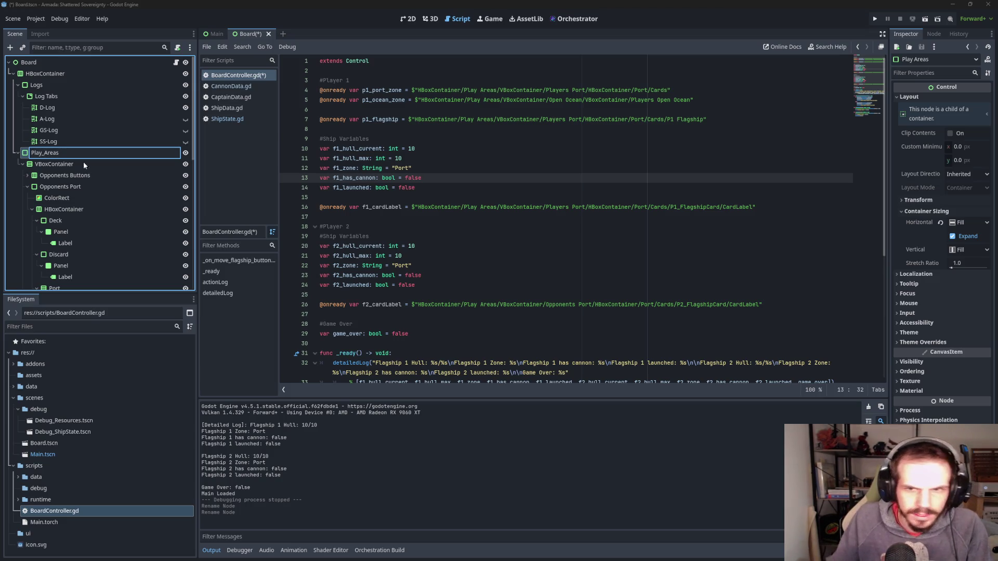
{"action": "left_click", "coordinate": [546, 208]}
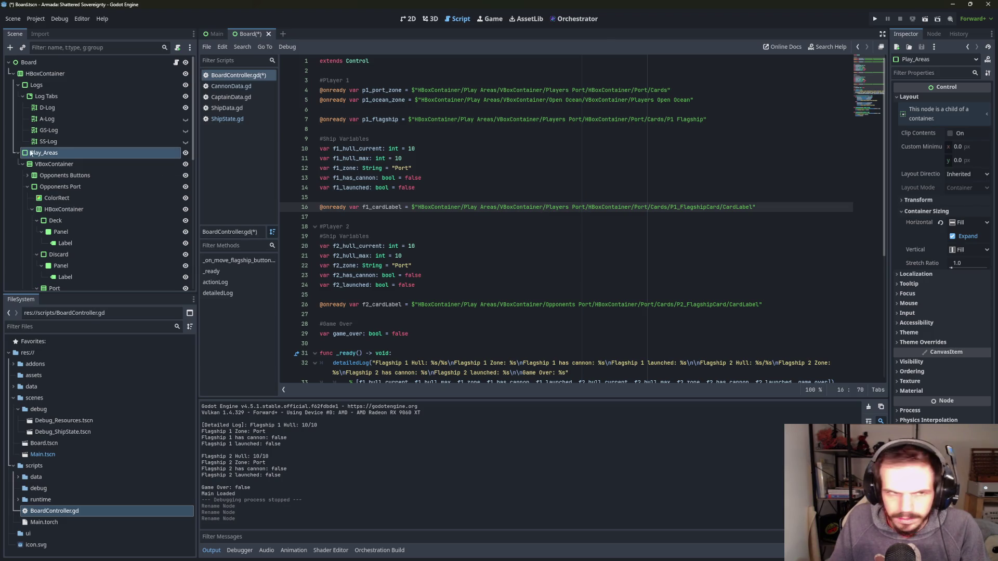
- Rename the Opponents Port node to Opponents_Port
{"action": "left_click", "coordinate": [61, 187]}
{"action": "right_click", "coordinate": [67, 188]}
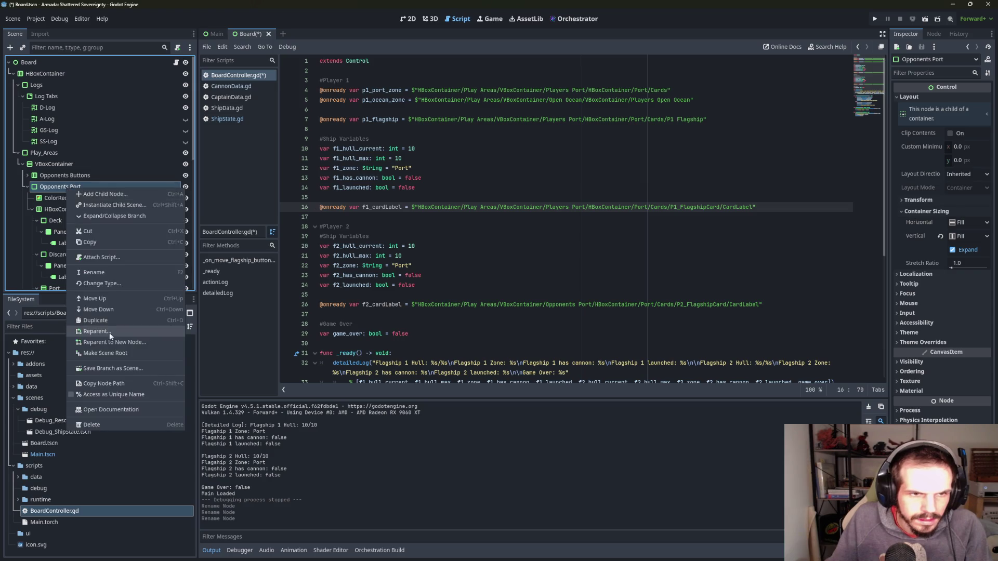
{"action": "left_click", "coordinate": [101, 272]}
{"action": "left_click", "coordinate": [68, 187]}
{"action": "key", "text": "BackSpace"}
{"action": "type", "text": "_"}
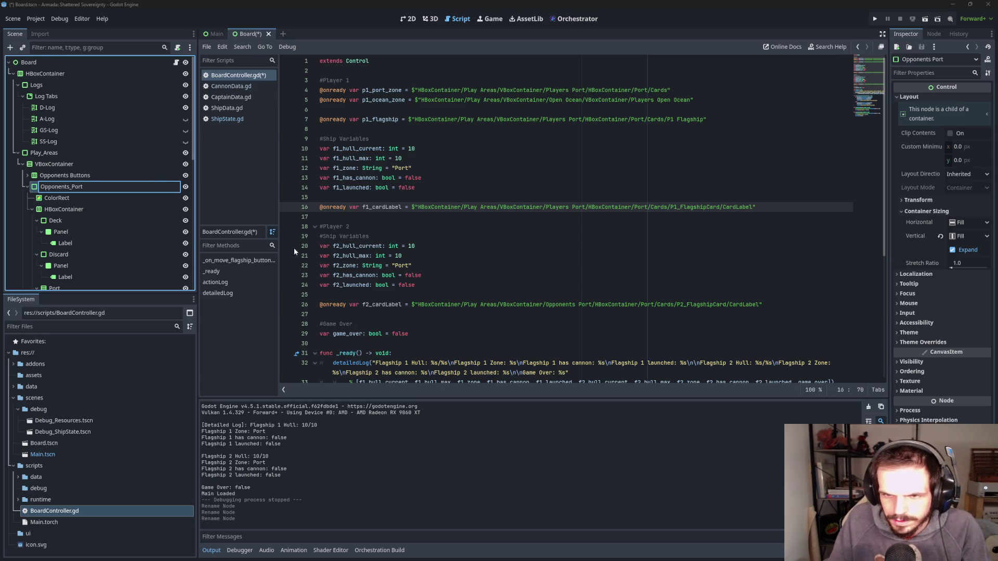
{"action": "scroll", "coordinate": [140, 247], "scroll_direction": "down", "scroll_amount": 5}
{"action": "scroll", "coordinate": [111, 237], "scroll_direction": "up", "scroll_amount": 3}
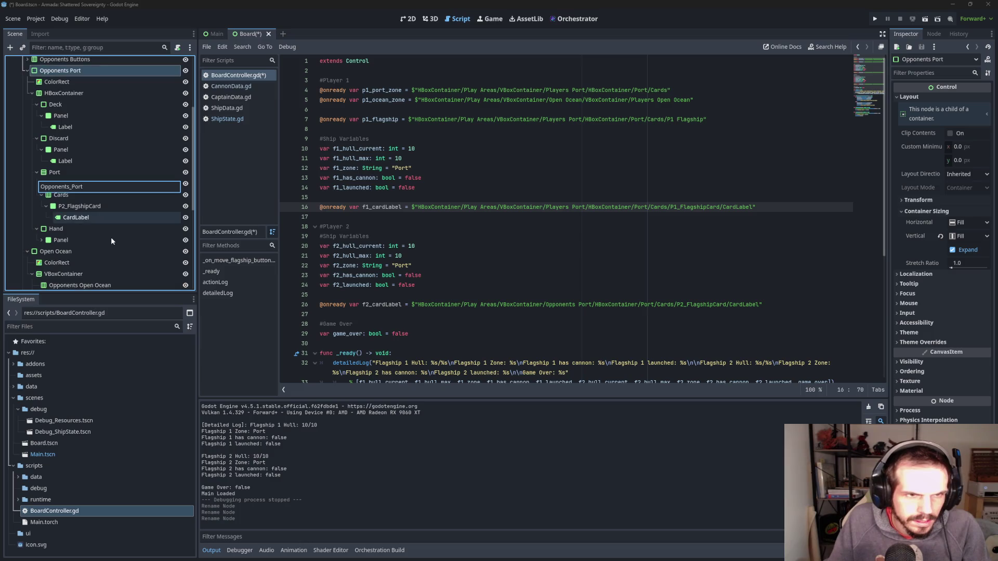
{"action": "scroll", "coordinate": [110, 237], "scroll_direction": "down", "scroll_amount": 2}
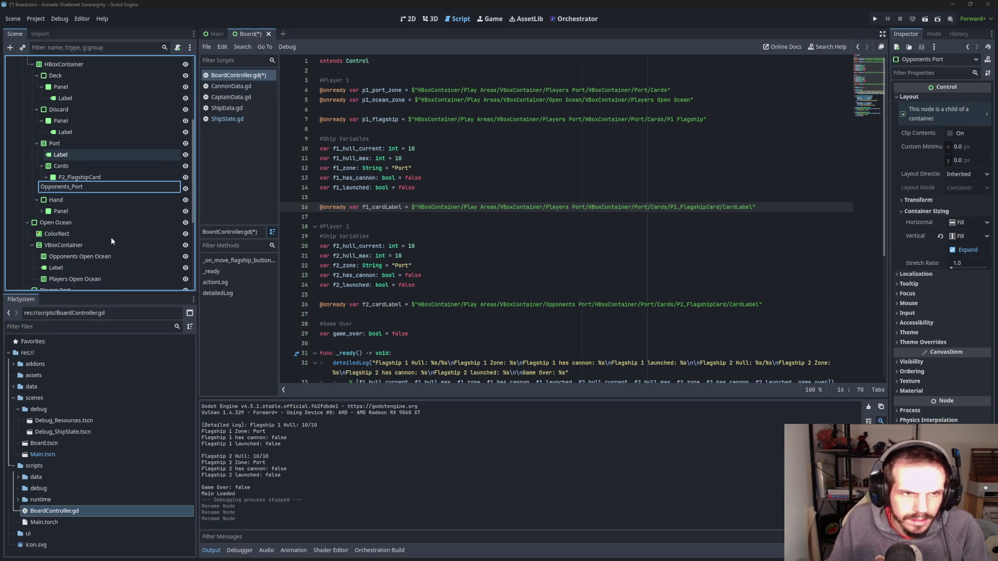
{"action": "scroll", "coordinate": [111, 237], "scroll_direction": "up", "scroll_amount": 1}
{"action": "left_click_drag", "start_coordinate": [546, 207], "coordinate": [508, 180]}
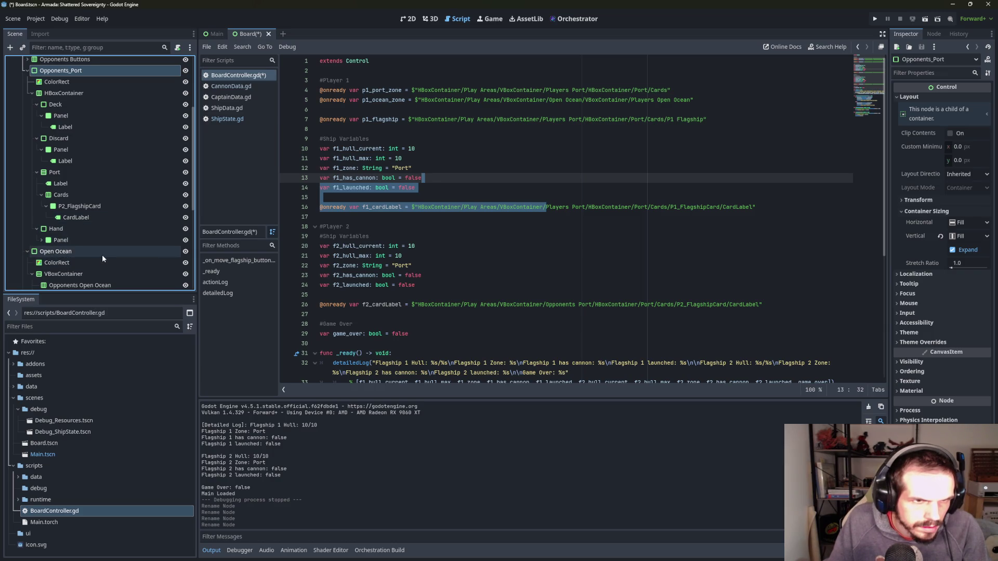
- Rename Open Ocean to Open_Ocean and Opponents Open Ocean to Opponents_Open_Ocean
{"action": "double_click", "coordinate": [59, 252]}
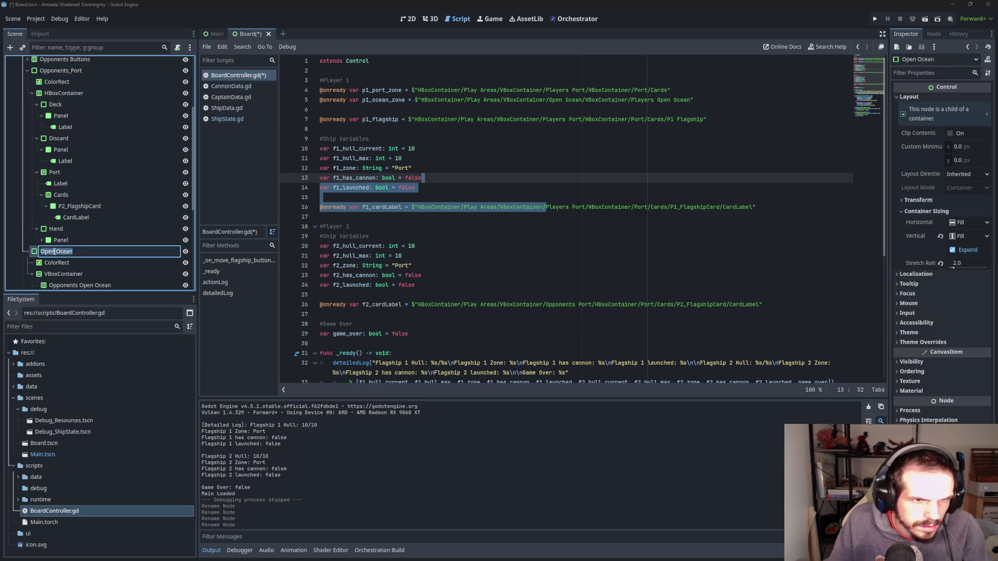
{"action": "key", "text": "BackSpace"}
{"action": "type", "text": "_"}
{"action": "key", "text": "Return"}
{"action": "scroll", "coordinate": [117, 243], "scroll_direction": "down", "scroll_amount": 3}
{"action": "left_click", "coordinate": [77, 229]}
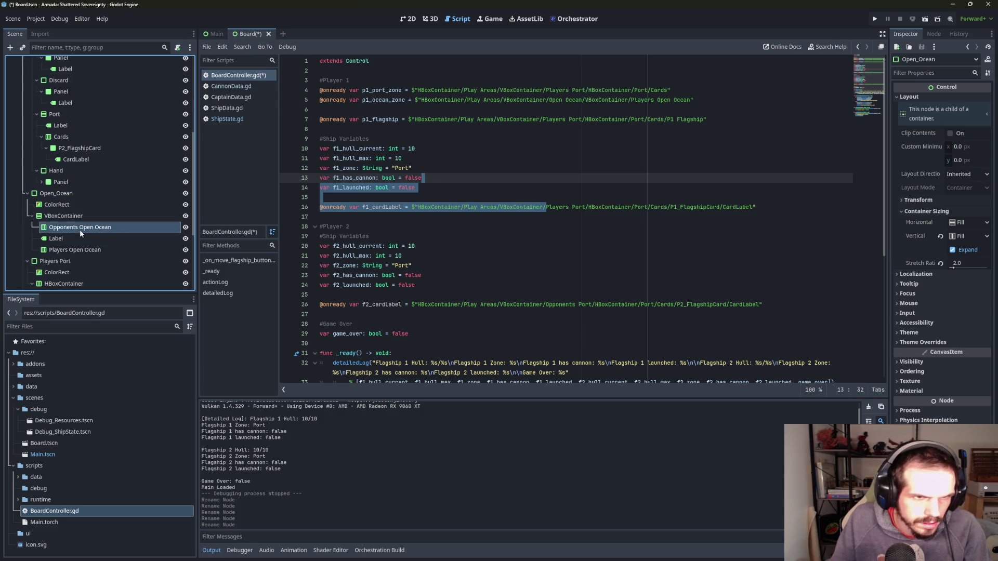
{"action": "left_click", "coordinate": [80, 229]}
{"action": "key", "text": "Delete"}
{"action": "type", "text": "_"}
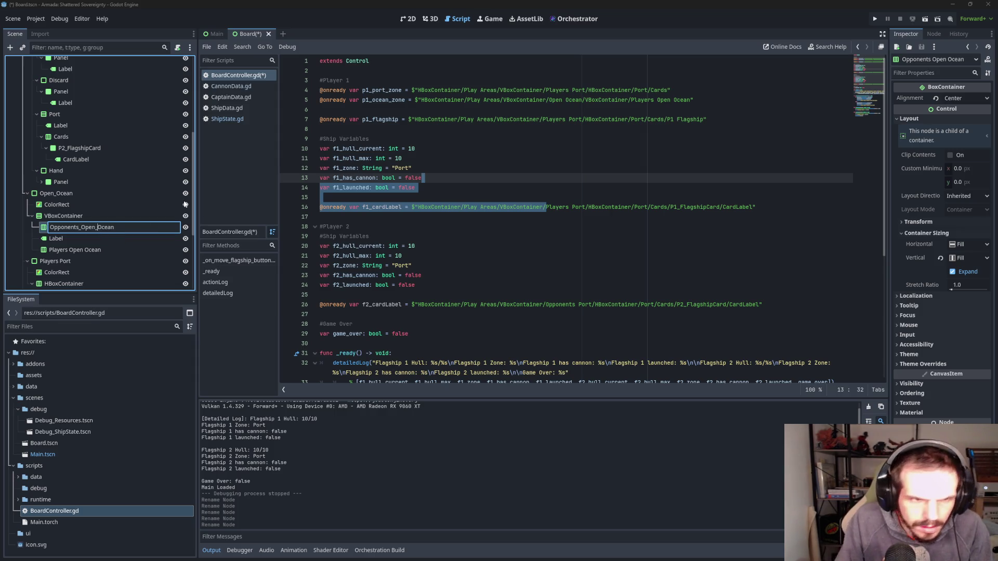
{"action": "key", "text": "BackSpace"}
{"action": "type", "text": "_"}
{"action": "key", "text": "Return"}
- Rename the Players Open Ocean node to Players_Open_Ocean
{"action": "left_click", "coordinate": [68, 251]}
{"action": "key", "text": "F2"}
{"action": "left_click", "coordinate": [68, 250]}
{"action": "key", "text": "Delete"}
{"action": "type", "text": "_"}
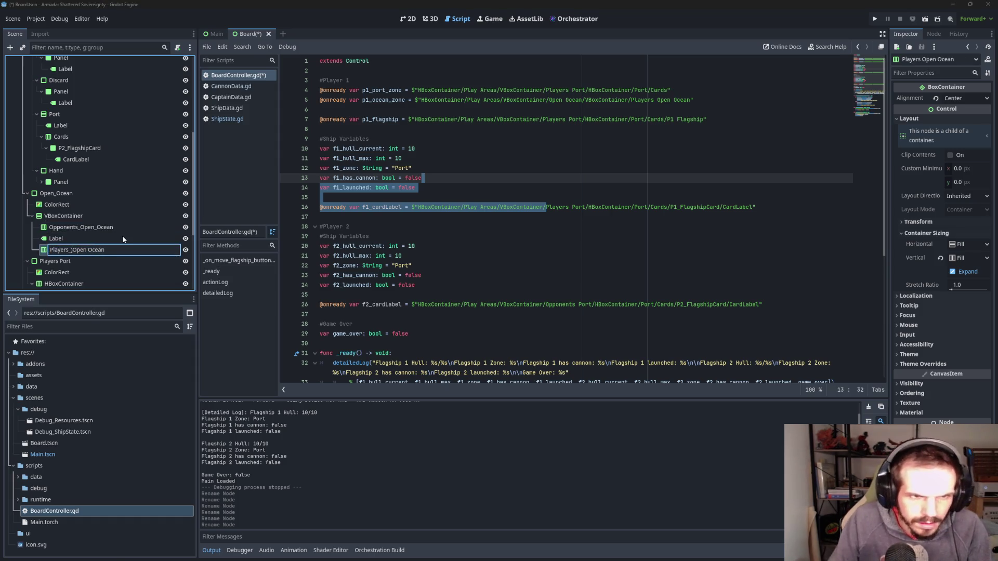
{"action": "left_click", "coordinate": [87, 250]}
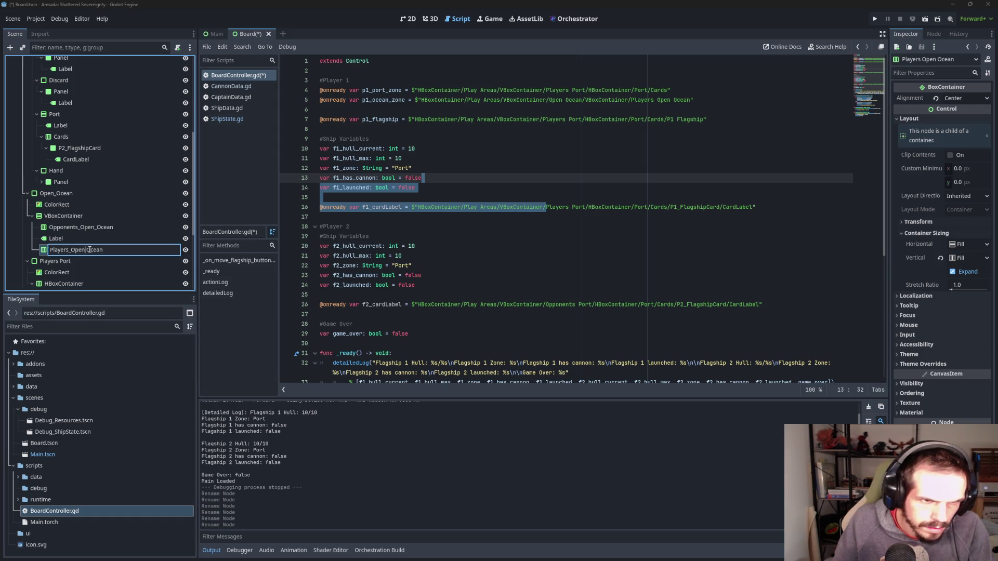
{"action": "key", "text": "BackSpace"}
{"action": "type", "text": "_"}
{"action": "scroll", "coordinate": [86, 239], "scroll_direction": "down", "scroll_amount": 3}
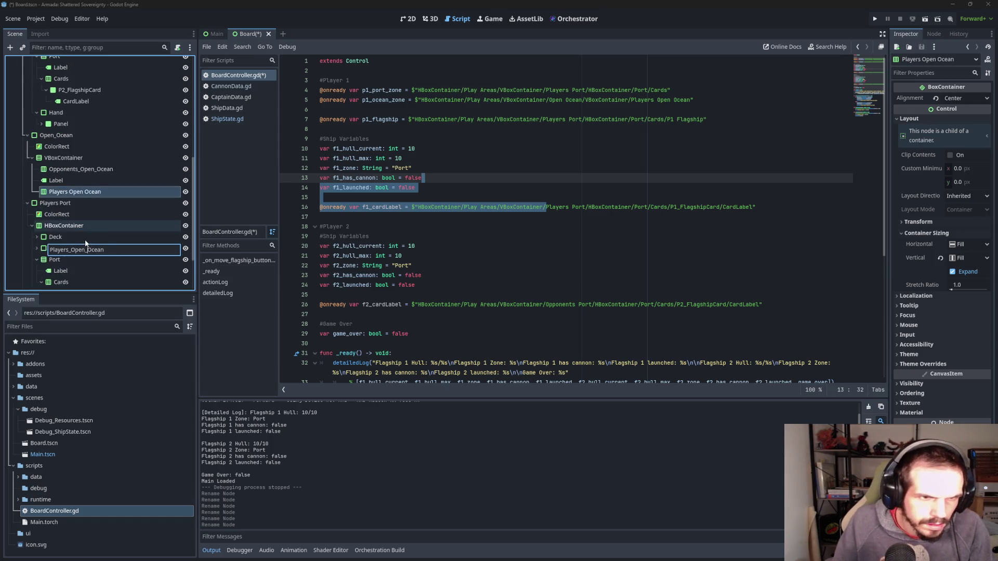
{"action": "scroll", "coordinate": [92, 241], "scroll_direction": "down", "scroll_amount": 4}
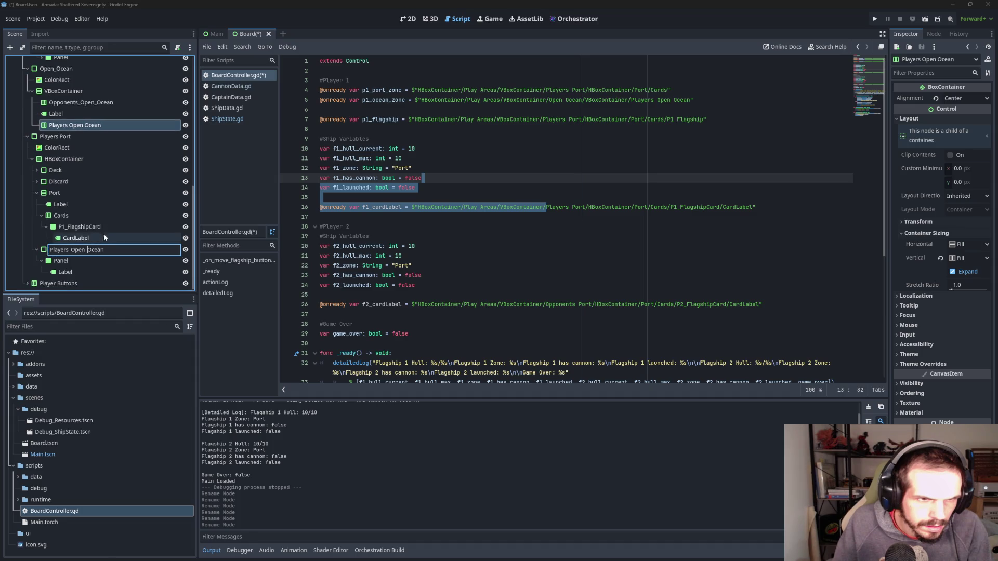
{"action": "left_click", "coordinate": [58, 283]}
- Rename Player Buttons to Player_Buttons and Opponents Buttons to Opponents_Buttons
{"action": "left_click", "coordinate": [58, 284]}
{"action": "key", "text": "BackSpace"}
{"action": "type", "text": "_"}
{"action": "scroll", "coordinate": [116, 214], "scroll_direction": "up", "scroll_amount": 10}
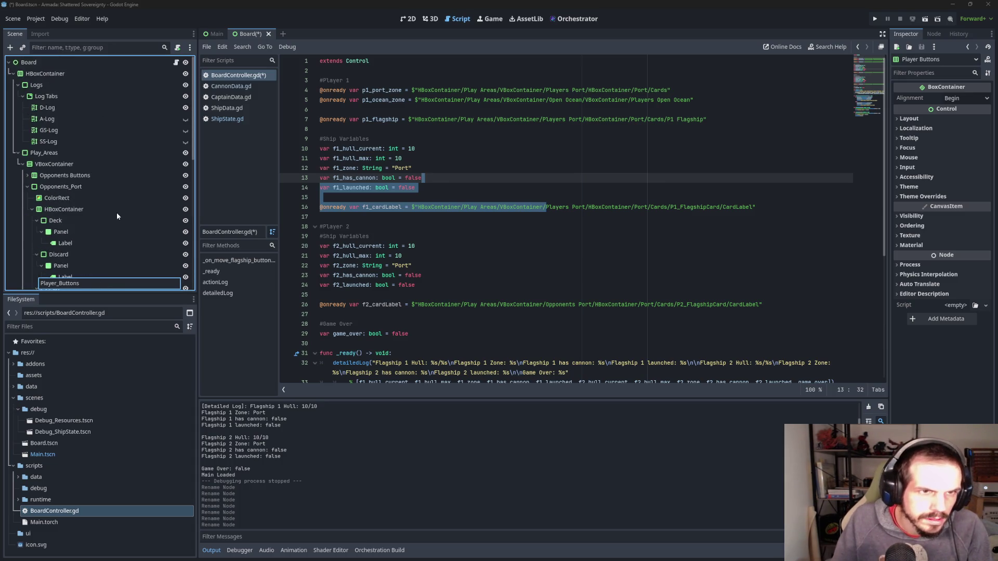
{"action": "left_click", "coordinate": [84, 179]}
{"action": "left_click", "coordinate": [84, 177]}
{"action": "left_click", "coordinate": [70, 175]}
{"action": "key", "text": "BackSpace"}
{"action": "type", "text": "_"}
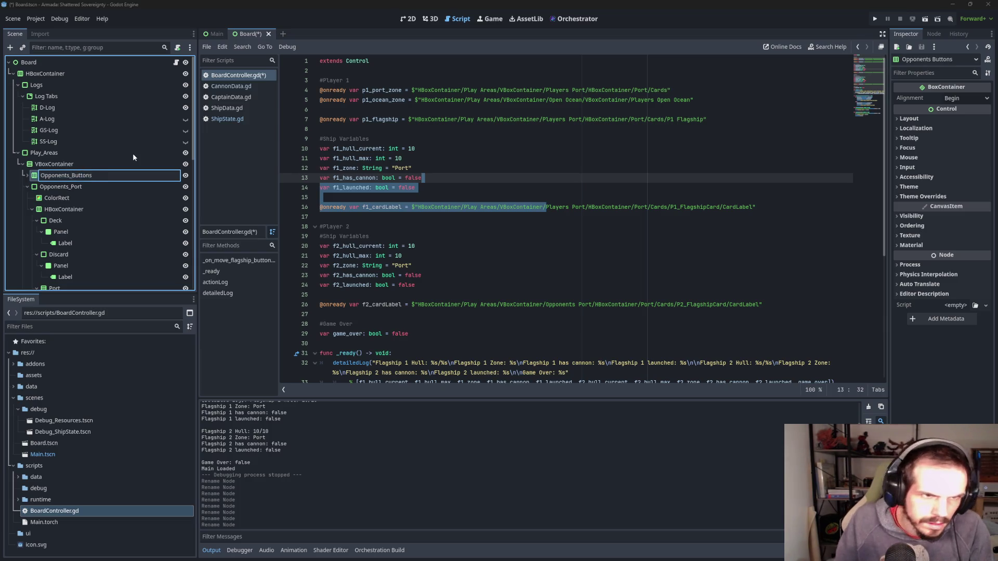
{"action": "key", "text": "Return"}
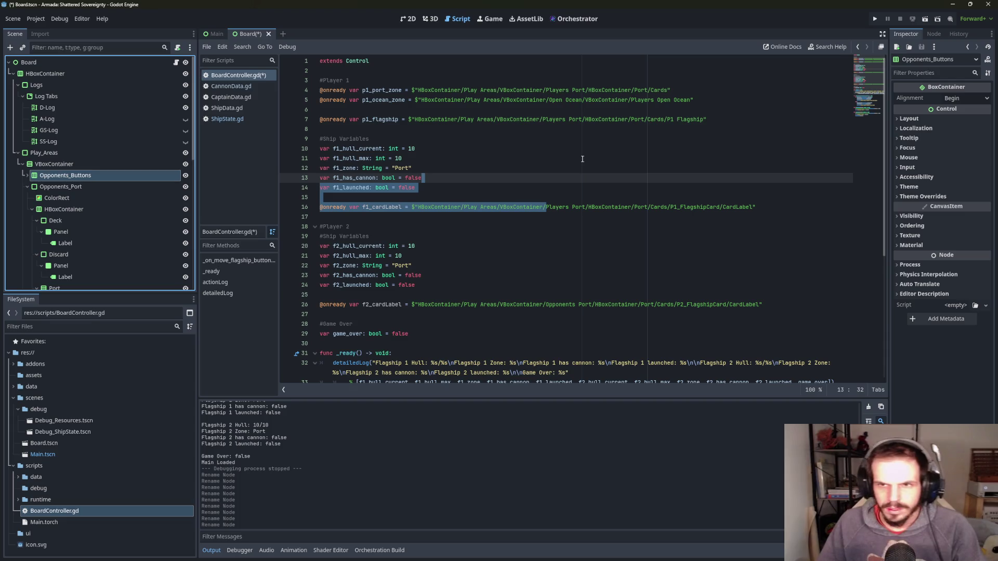
- Change line 4's path to use Play_Areas and Players_Port
{"action": "left_click", "coordinate": [483, 89]}
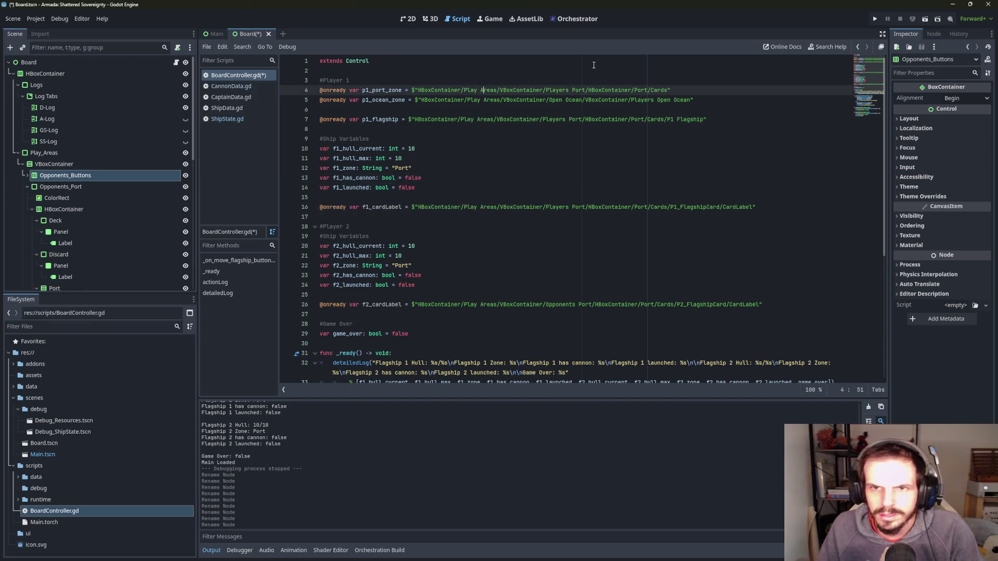
{"action": "key", "text": "BackSpace"}
{"action": "type", "text": "_"}
{"action": "left_click", "coordinate": [577, 83]}
{"action": "left_click", "coordinate": [572, 90]}
{"action": "key", "text": "BackSpace"}
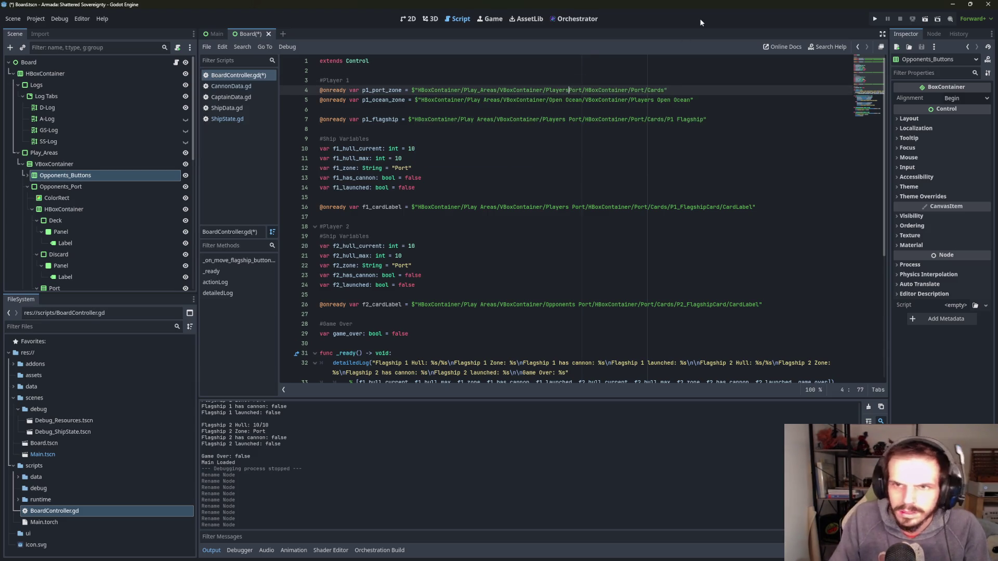
{"action": "type", "text": "_"}
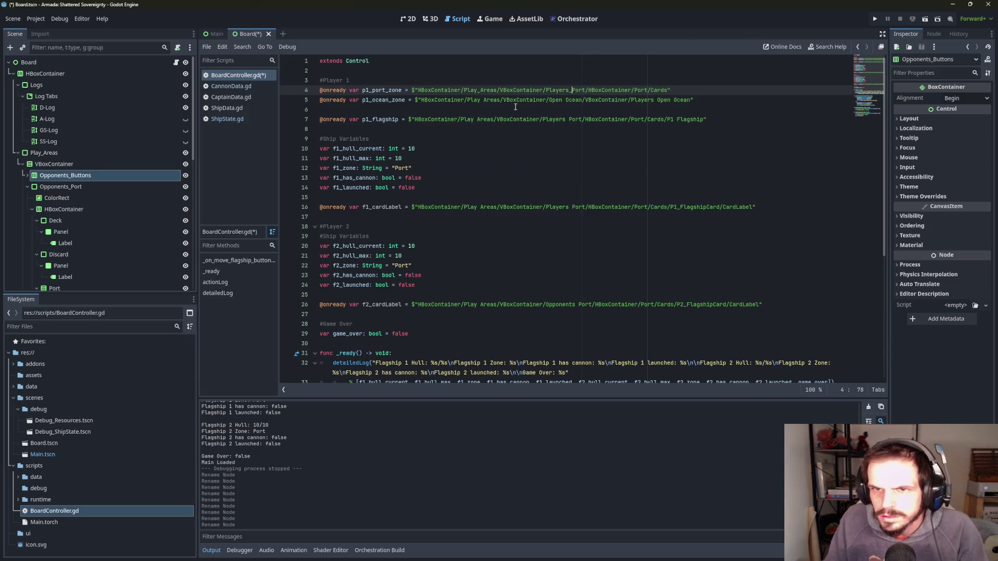
- Change line 5's path to use Play_Areas, Open_Ocean and Players_Open_Ocean
{"action": "left_click", "coordinate": [486, 100]}
{"action": "key", "text": "BackSpace"}
{"action": "type", "text": "_"}
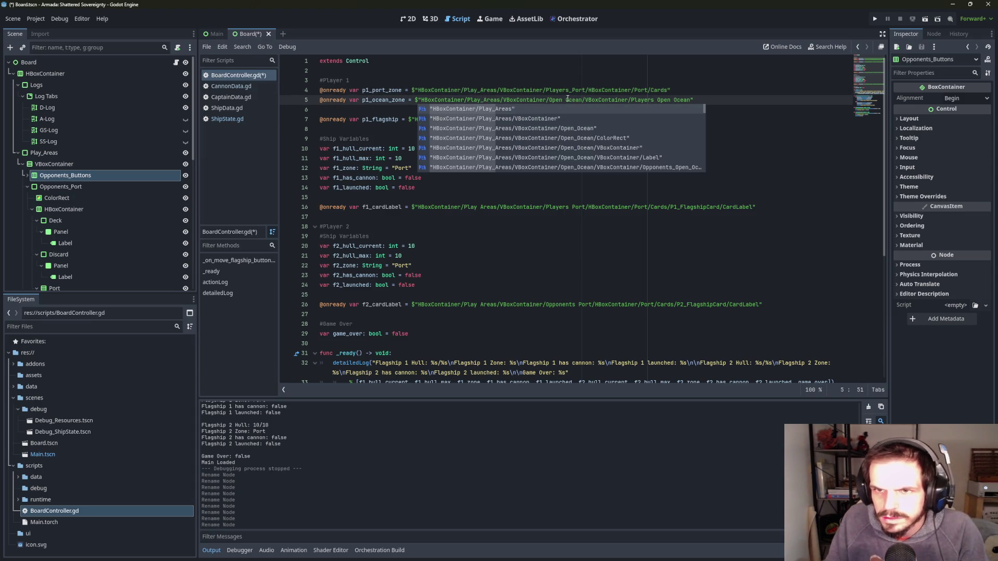
{"action": "left_click", "coordinate": [567, 99]}
{"action": "key", "text": "BackSpace"}
{"action": "type", "text": "_"}
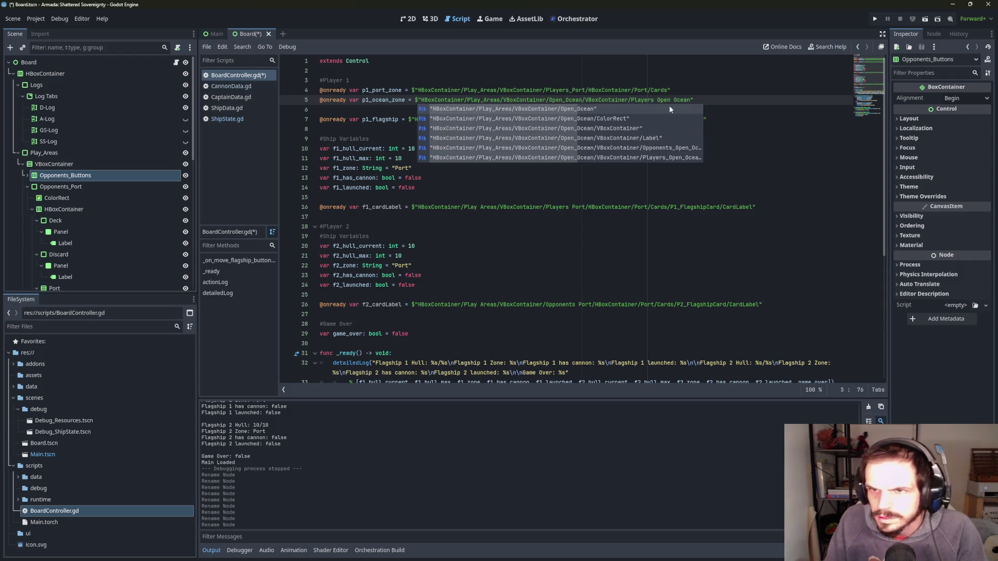
{"action": "left_click", "coordinate": [659, 100]}
{"action": "key", "text": "BackSpace"}
{"action": "type", "text": "_"}
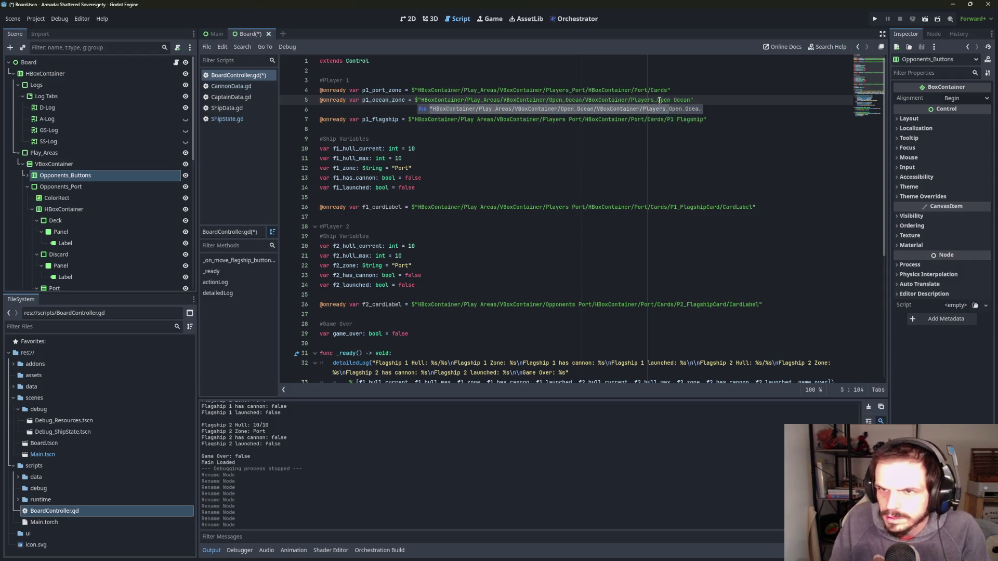
{"action": "left_click", "coordinate": [674, 100]}
{"action": "key", "text": "BackSpace"}
{"action": "type", "text": "_"}
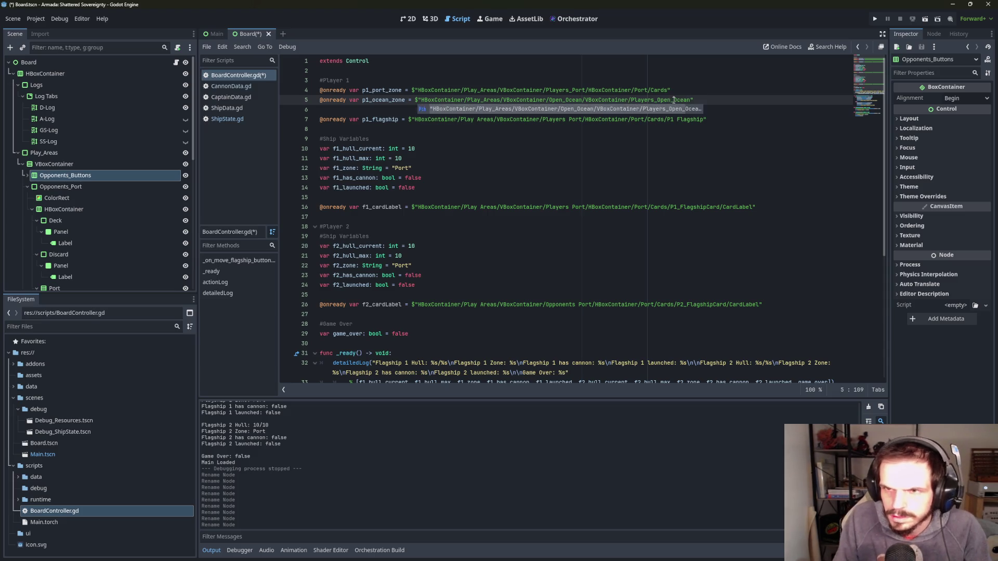
- Replace the space in Play Areas with an underscore on lines 7 and 16
{"action": "left_click", "coordinate": [478, 120]}
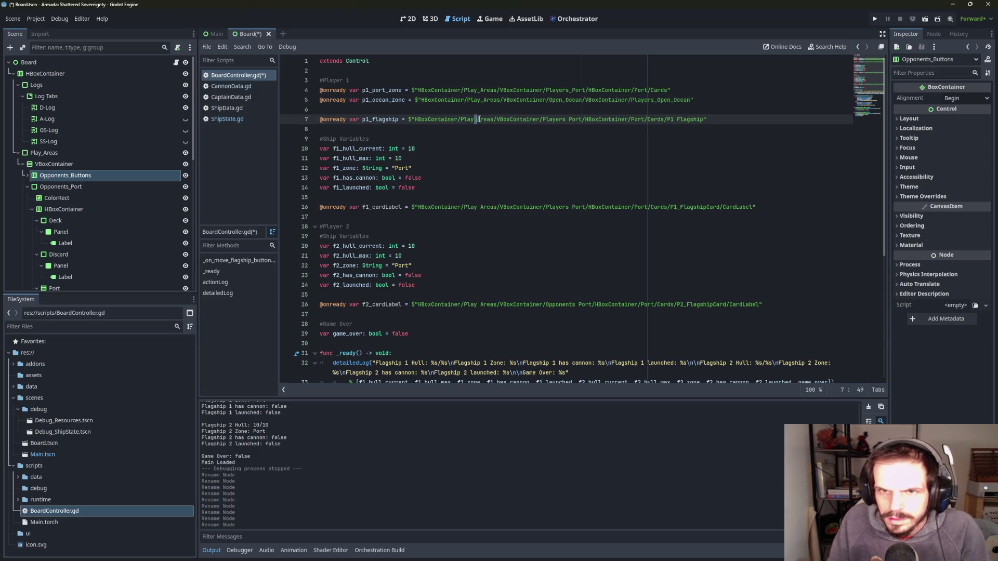
{"action": "type", "text": "_"}
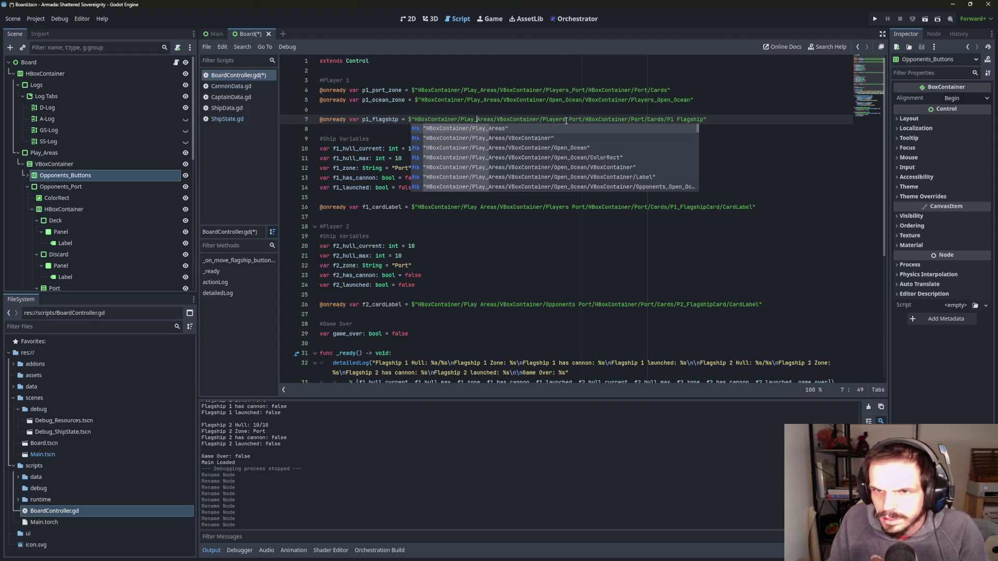
{"action": "left_click", "coordinate": [567, 120]}
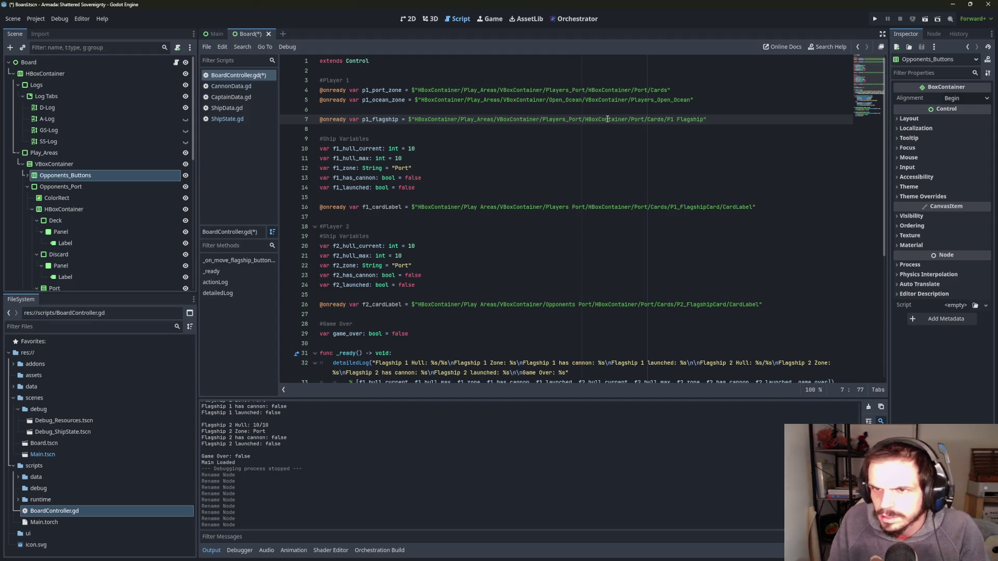
{"action": "left_click", "coordinate": [676, 119]}
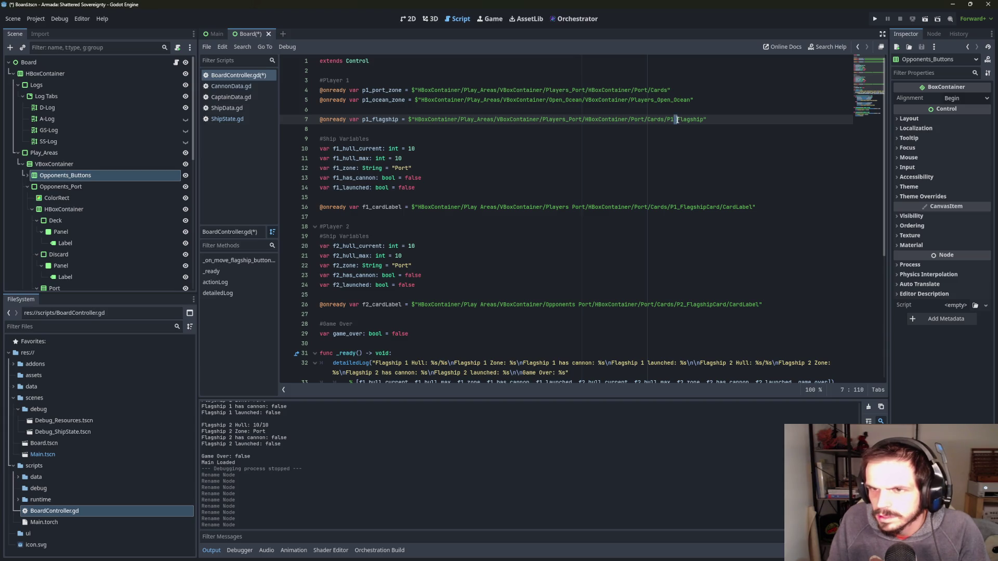
{"action": "left_click", "coordinate": [479, 207]}
{"action": "type", "text": "_"}
{"action": "left_click", "coordinate": [572, 207]}
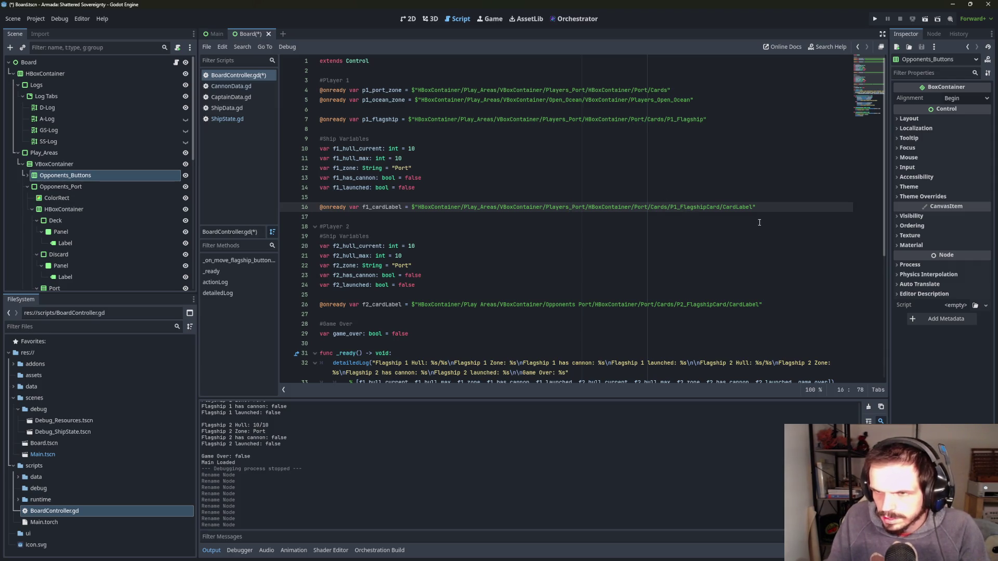
- Fix line 26's path to use Play_Areas and Opponents_Port
{"action": "scroll", "coordinate": [626, 234], "scroll_direction": "down", "scroll_amount": 1}
{"action": "left_click", "coordinate": [479, 276]}
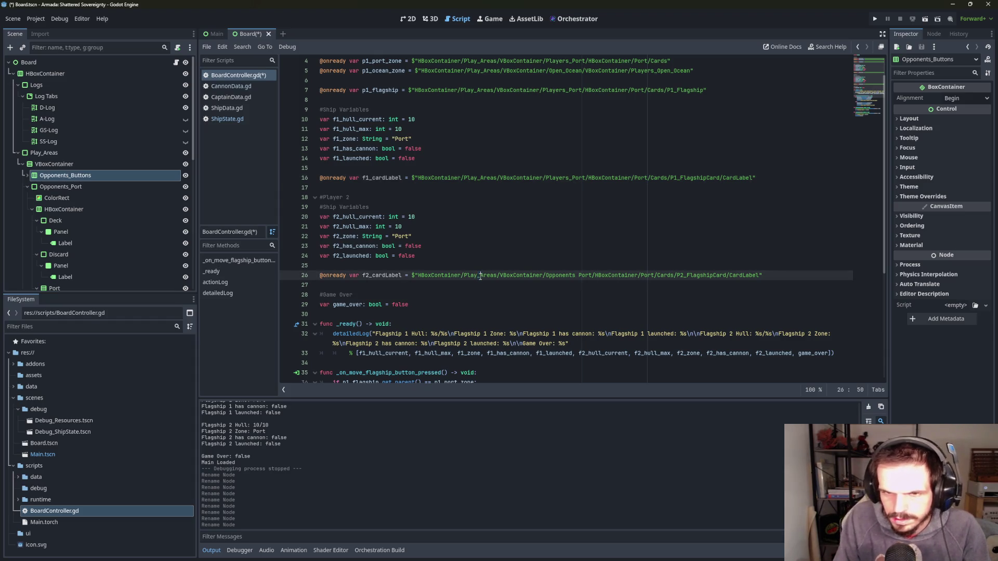
{"action": "key", "text": "ctrl+space"}
{"action": "left_click", "coordinate": [577, 275]}
{"action": "left_click", "coordinate": [578, 275]}
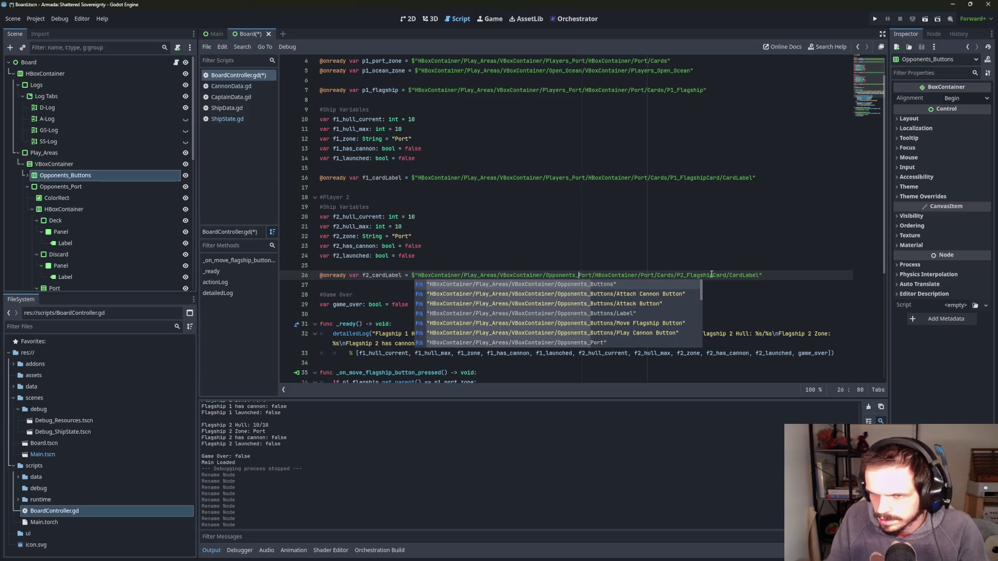
{"action": "left_click", "coordinate": [727, 256]}
{"action": "scroll", "coordinate": [728, 266], "scroll_direction": "down", "scroll_amount": 5}
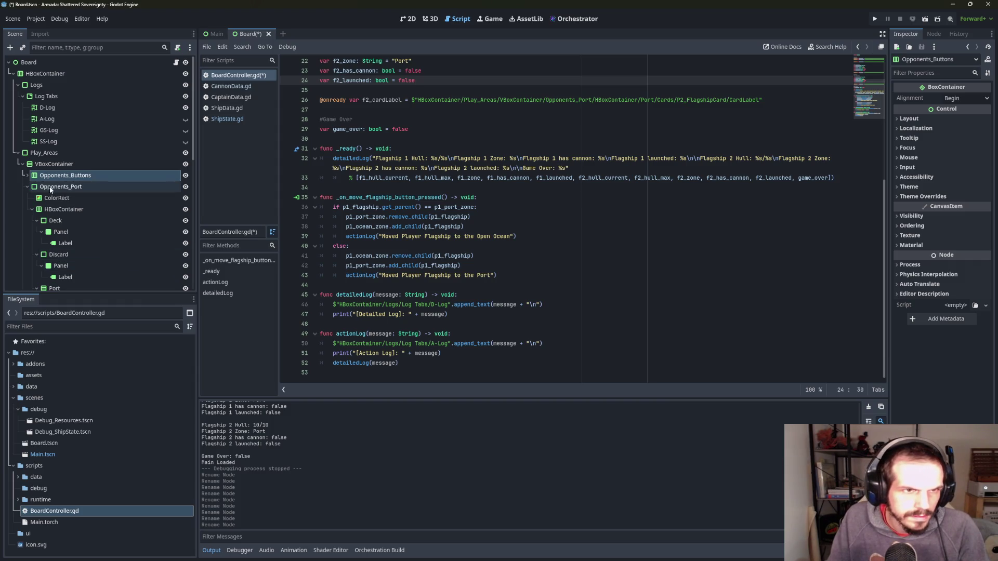
- Rename the Log Tabs node to Log_Tabs
{"action": "double_click", "coordinate": [83, 96]}
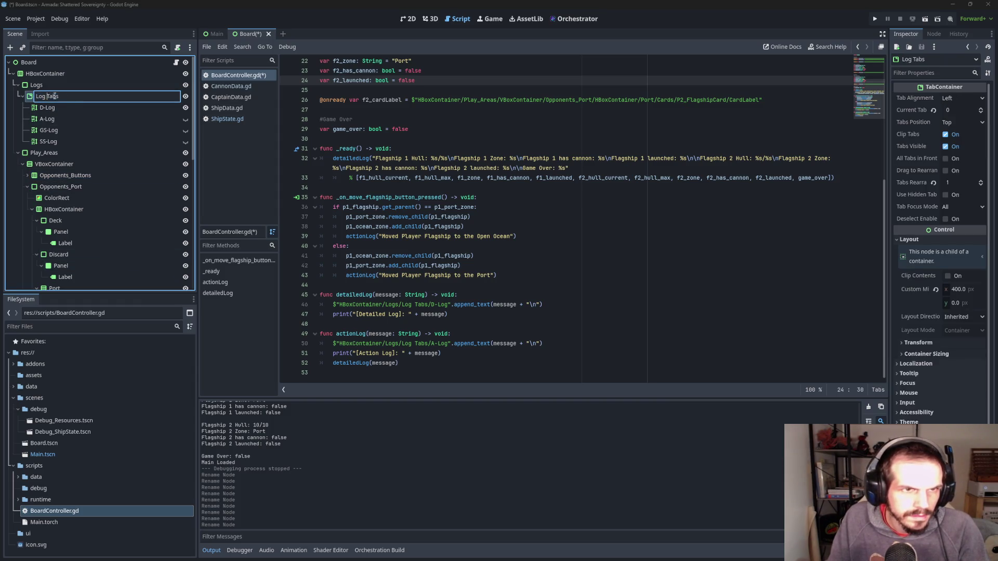
{"action": "type", "text": "_"}
{"action": "key", "text": "Return"}
{"action": "left_click", "coordinate": [419, 309], "text": "shift"}
- Change Log Tabs to Log_Tabs on lines 46 and 50, then run the game
{"action": "left_click", "coordinate": [412, 305]}
{"action": "left_click_drag", "start_coordinate": [413, 306], "coordinate": [417, 305]}
{"action": "left_click", "coordinate": [457, 322]}
{"action": "left_click", "coordinate": [414, 304]}
{"action": "key", "text": "BackSpace"}
{"action": "type", "text": "_"}
{"action": "left_click", "coordinate": [495, 264]}
{"action": "left_click", "coordinate": [415, 343]}
{"action": "key", "text": "BackSpace"}
{"action": "type", "text": "_"}
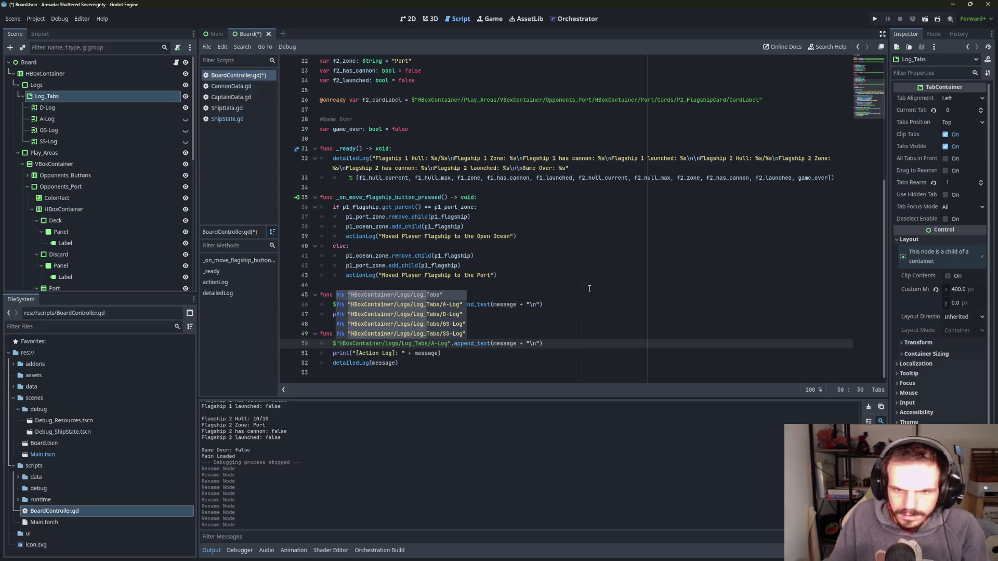
{"action": "left_click", "coordinate": [583, 285]}
{"action": "left_click", "coordinate": [875, 19]}
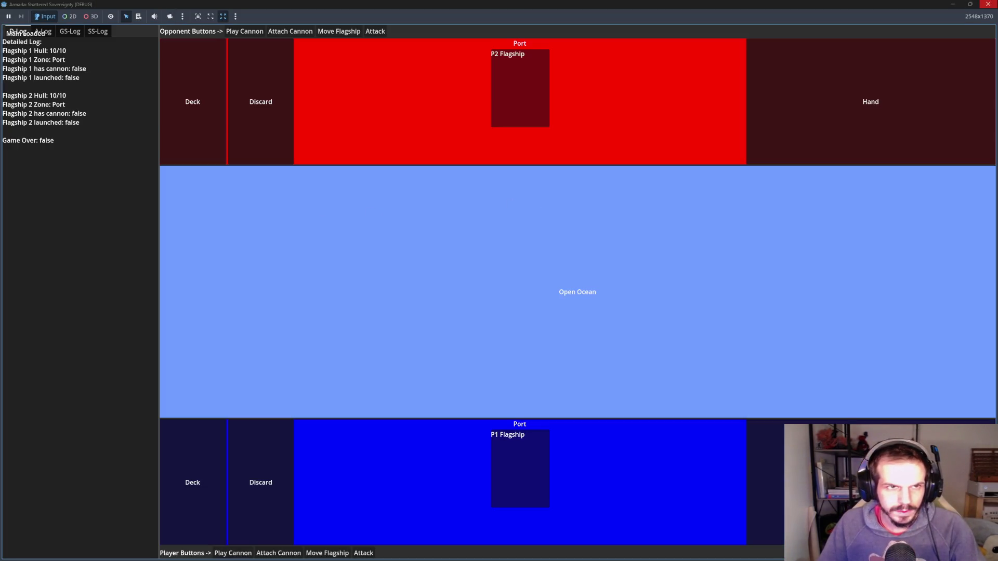
- Stop the running game with F8 to return to the BoardController script
{"action": "key", "text": "F8"}
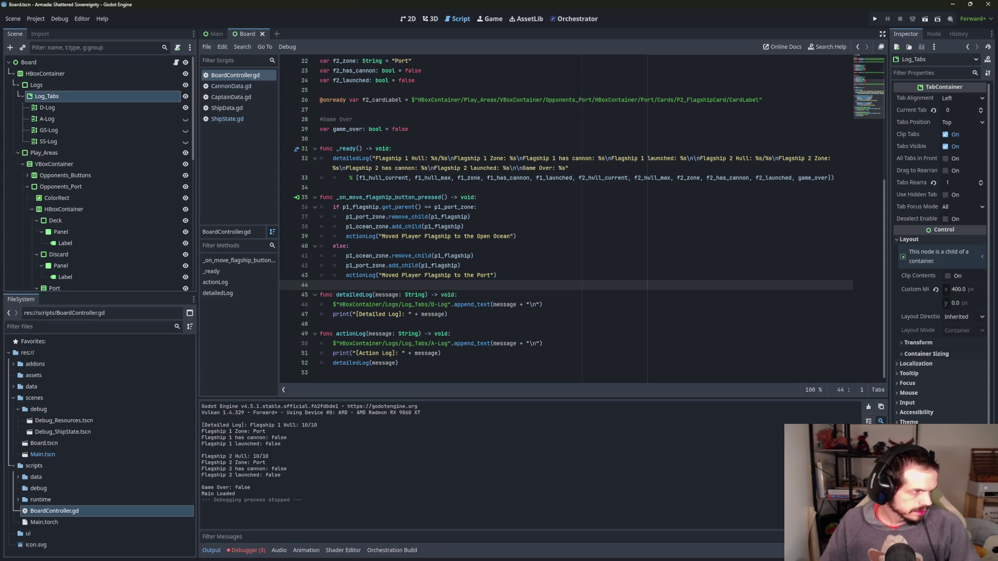
- Append f1_cardLabel = "Hello World" as the last line of _ready, then run the game
{"action": "scroll", "coordinate": [527, 213], "scroll_direction": "up", "scroll_amount": 7}
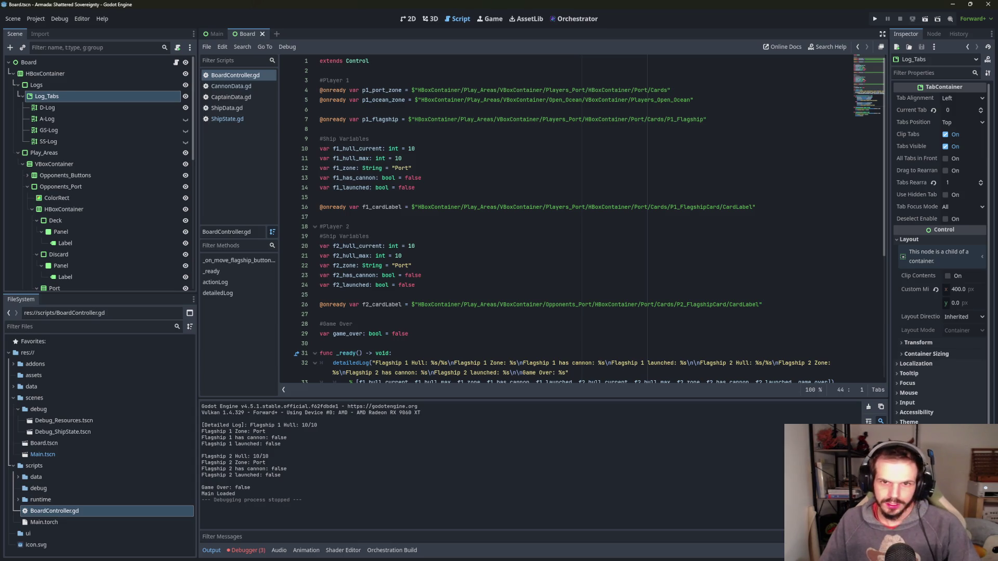
{"action": "scroll", "coordinate": [468, 271], "scroll_direction": "down", "scroll_amount": 4}
{"action": "scroll", "coordinate": [468, 271], "scroll_direction": "up", "scroll_amount": 4}
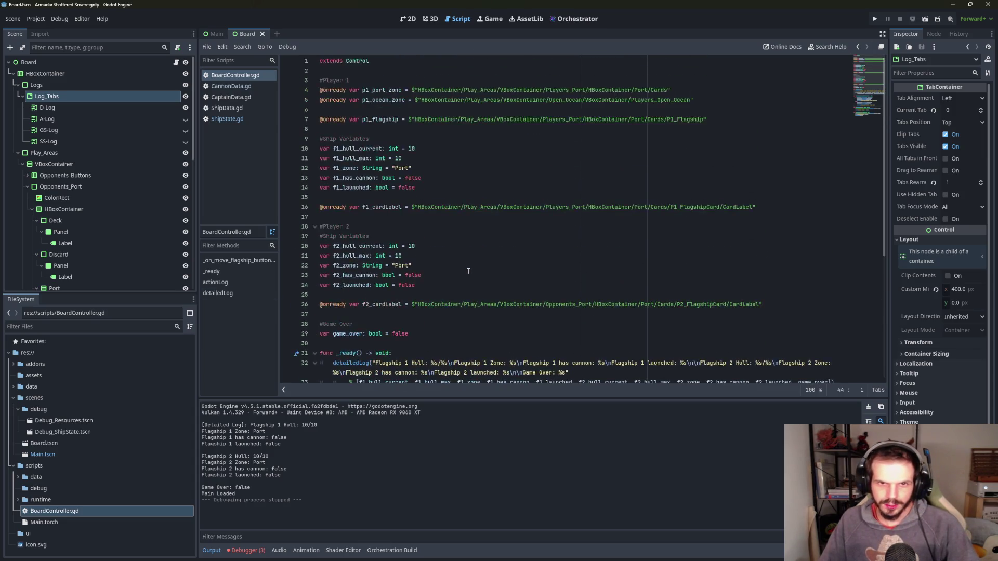
{"action": "left_click", "coordinate": [227, 271]}
{"action": "left_click", "coordinate": [411, 218]}
{"action": "left_click", "coordinate": [609, 237]}
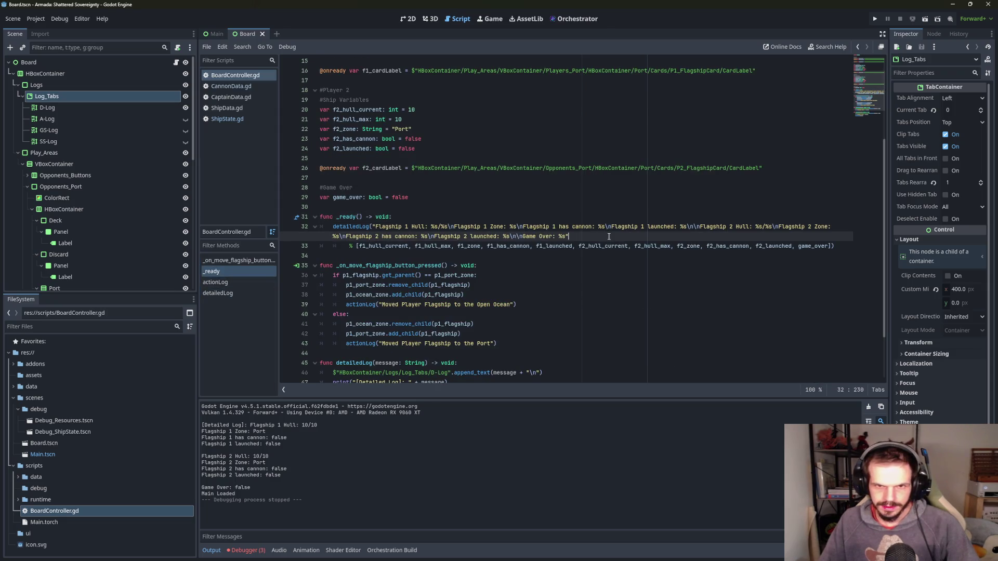
{"action": "left_click", "coordinate": [343, 253]}
{"action": "left_click", "coordinate": [848, 246]}
{"action": "key", "text": "Return"}
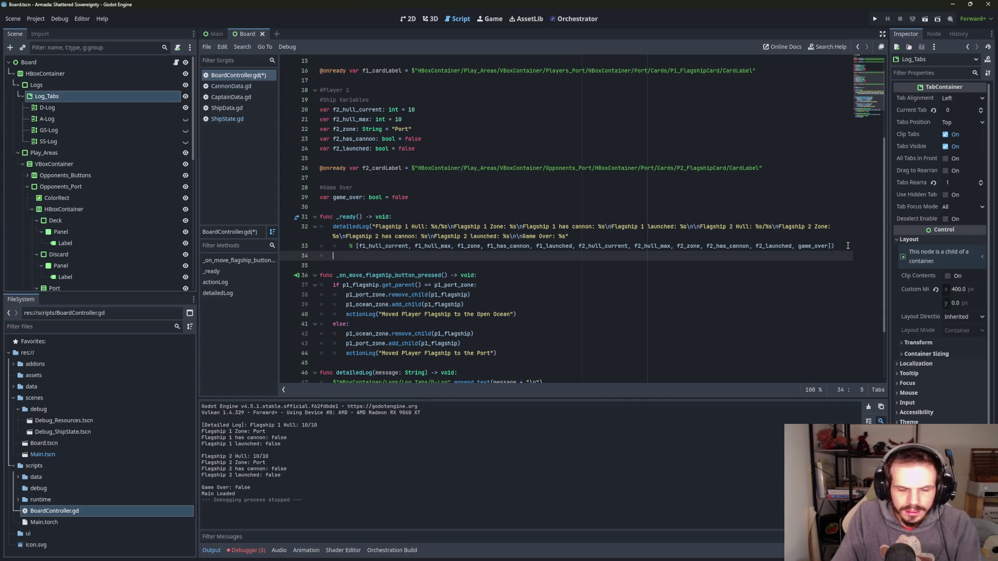
{"action": "type", "text": "1_c"}
{"action": "key", "text": "Return"}
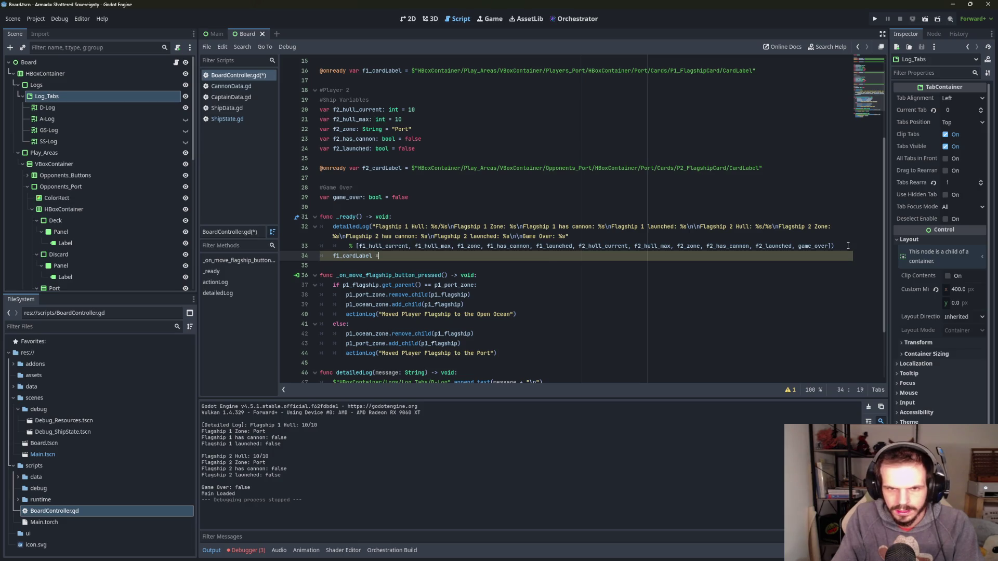
{"action": "type", "text": "\"Hello W"}
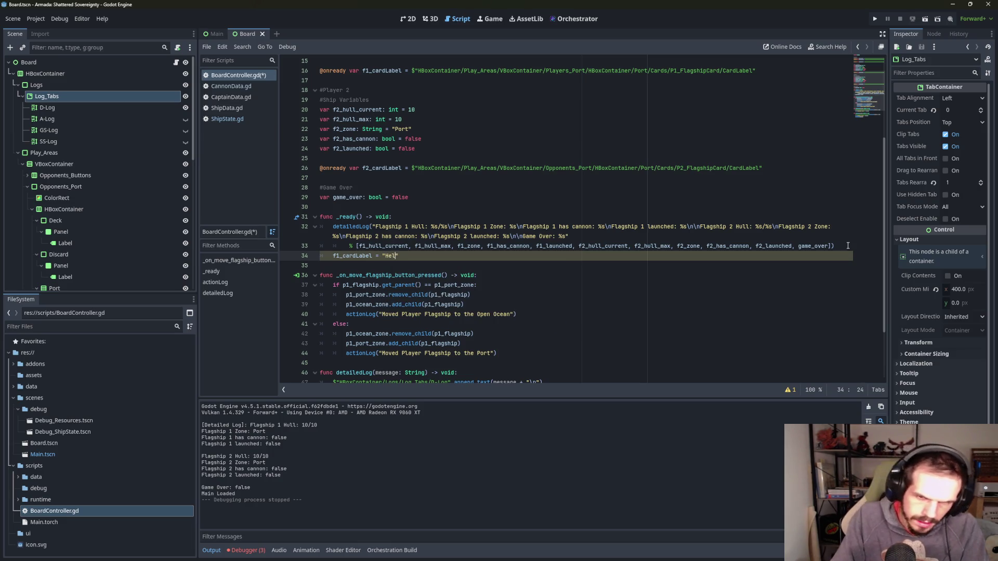
{"action": "type", "text": "orld\""}
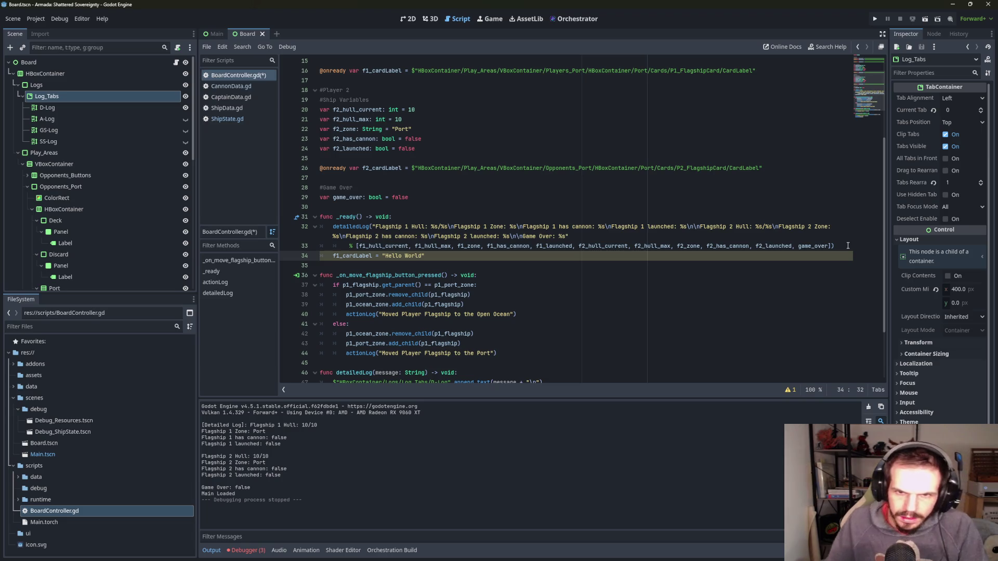
{"action": "left_click", "coordinate": [875, 19]}
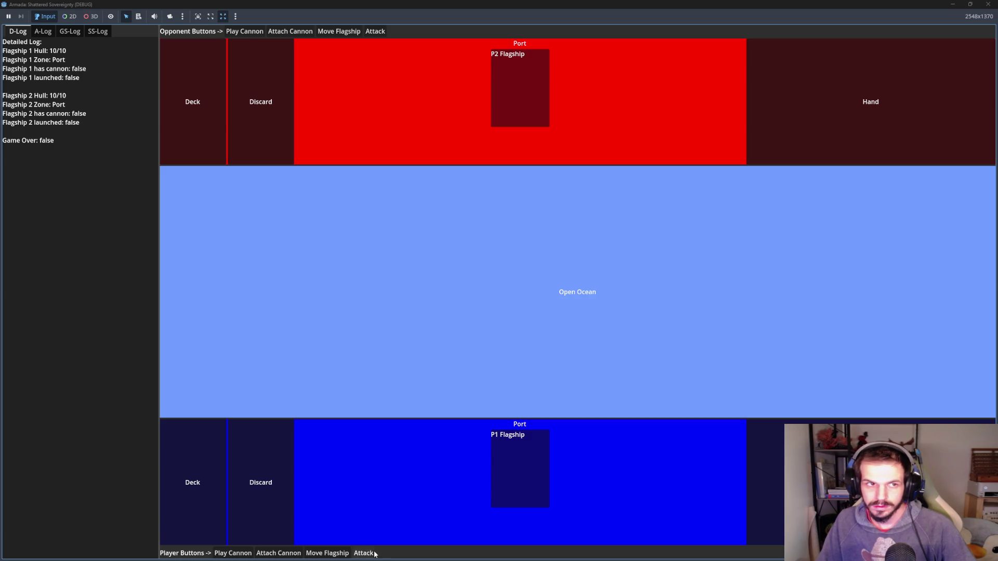
- Press player 1's Move Flagship button, triggering the null-instance error at line 37
{"action": "left_click", "coordinate": [329, 554]}
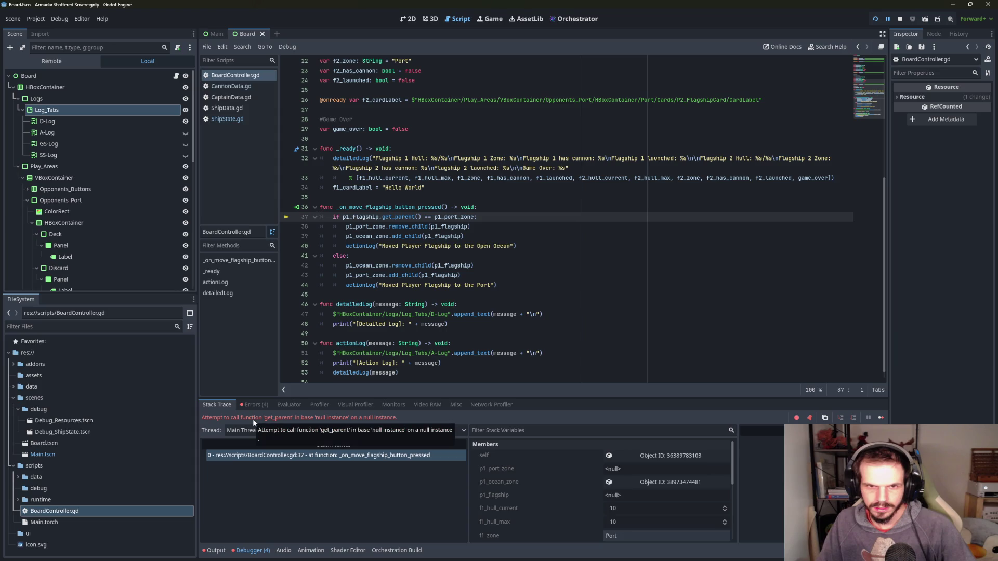
- Replace line 4's port path with the Cards node path, undoing a mistaken Port drop
{"action": "scroll", "coordinate": [411, 90], "scroll_direction": "up", "scroll_amount": 7}
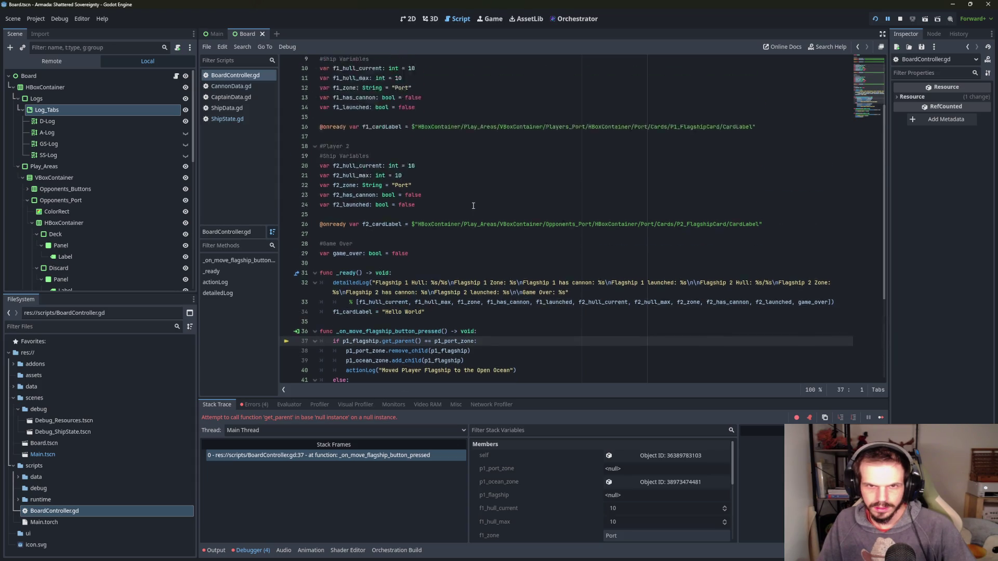
{"action": "left_click_drag", "start_coordinate": [411, 91], "coordinate": [671, 90]}
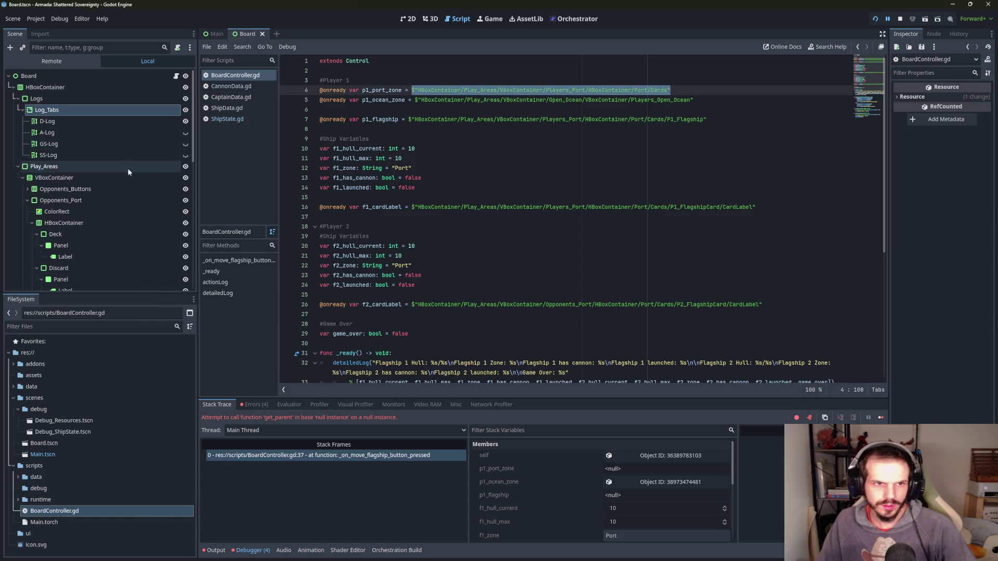
{"action": "scroll", "coordinate": [126, 168], "scroll_direction": "down", "scroll_amount": 3}
{"action": "scroll", "coordinate": [125, 177], "scroll_direction": "up", "scroll_amount": 3}
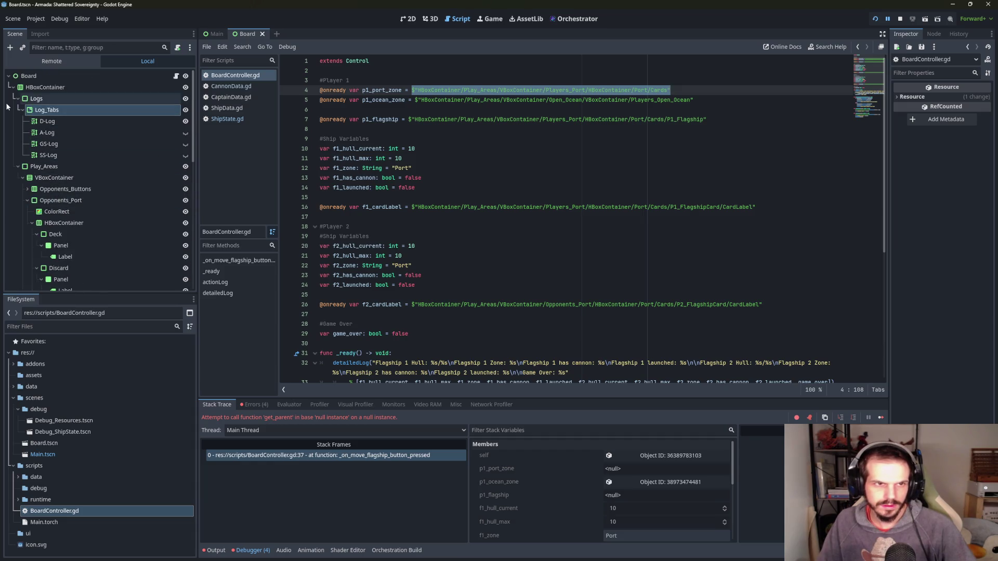
{"action": "scroll", "coordinate": [78, 156], "scroll_direction": "down", "scroll_amount": 10}
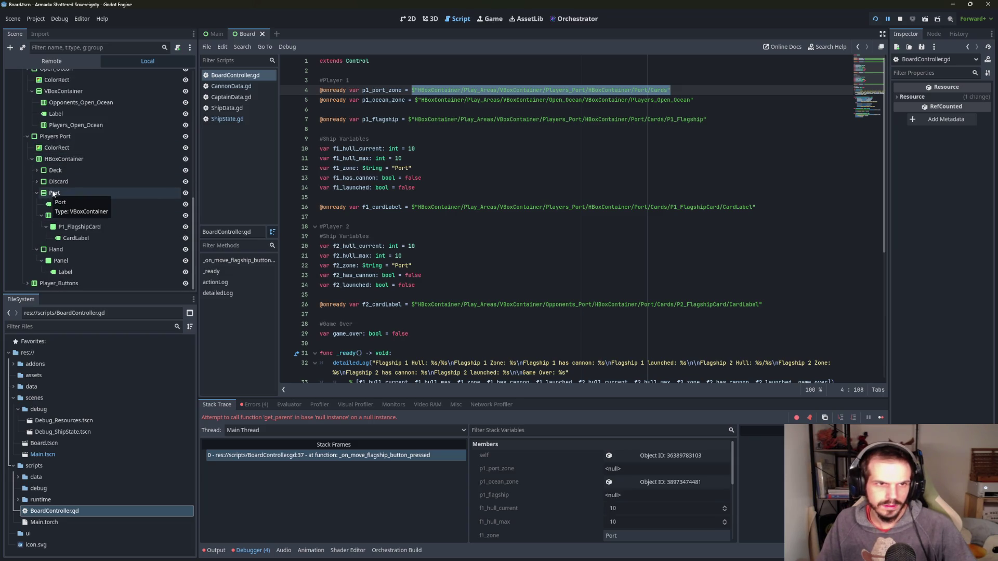
{"action": "mouse_move", "coordinate": [52, 193]}
{"action": "left_mouse_down"}
{"action": "mouse_move", "coordinate": [416, 101]}
{"action": "mouse_move", "coordinate": [413, 90]}
{"action": "left_mouse_up"}
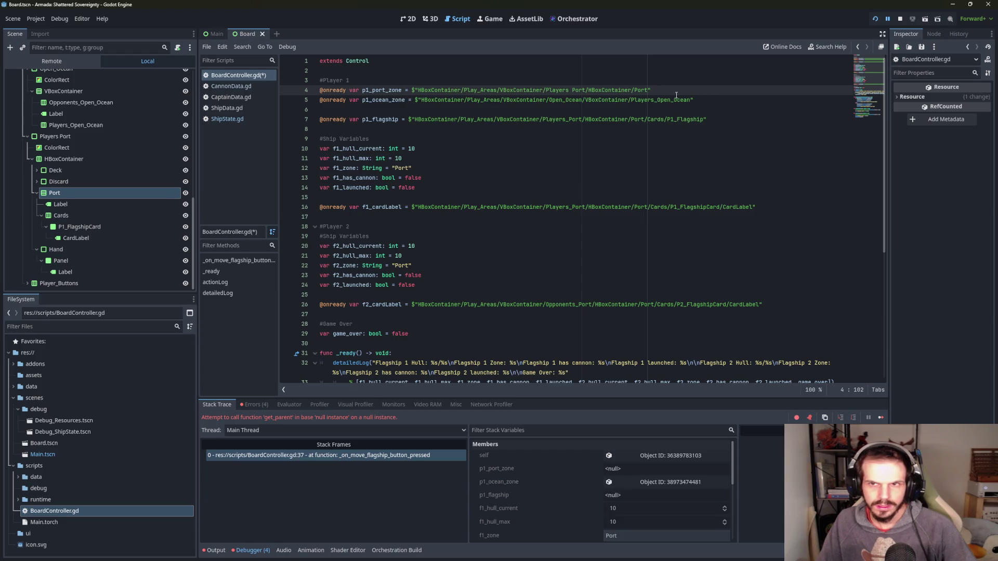
{"action": "left_click_drag", "start_coordinate": [659, 91], "coordinate": [599, 92]}
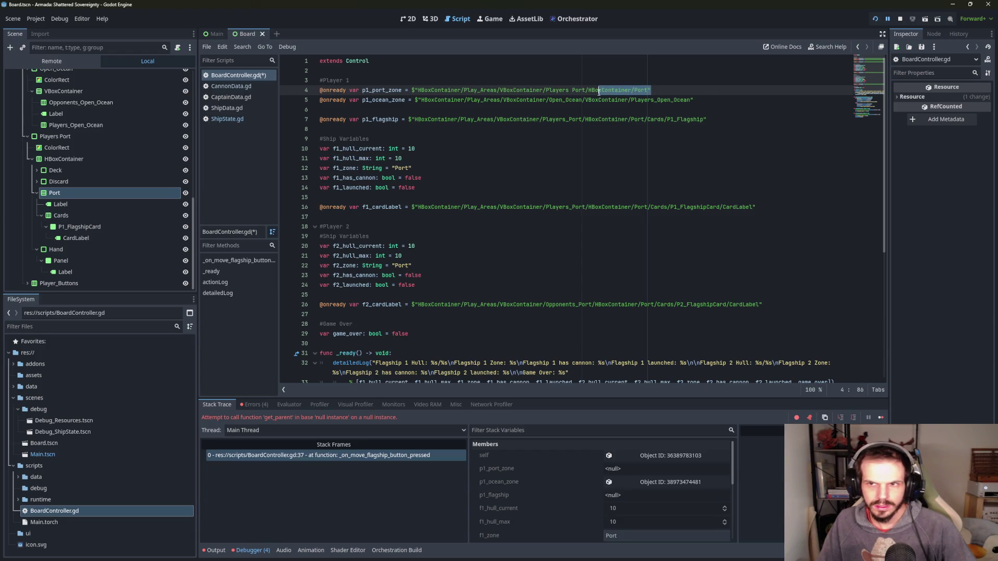
{"action": "left_click", "coordinate": [681, 154]}
{"action": "key", "text": "ctrl+z"}
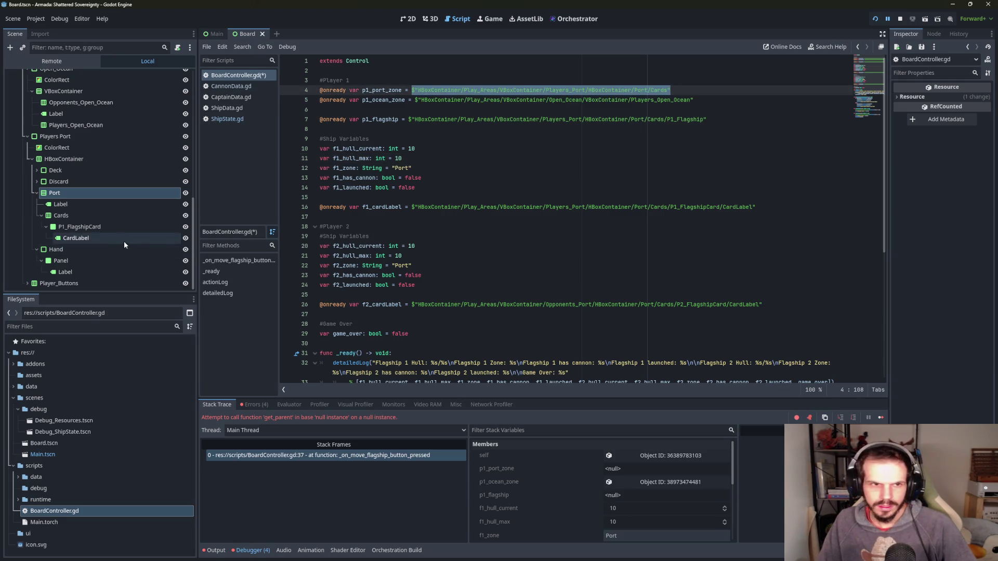
{"action": "left_click_drag", "start_coordinate": [61, 215], "coordinate": [421, 89]}
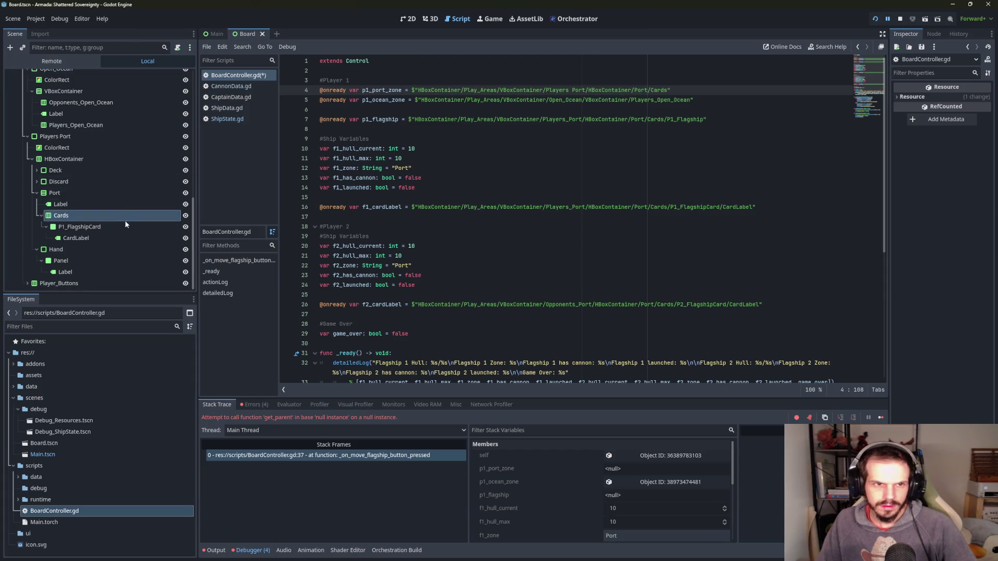
- Repoint line 5 to Players_Open_Ocean and line 7 to P1_FlagshipCard
{"action": "scroll", "coordinate": [91, 235], "scroll_direction": "up", "scroll_amount": 4}
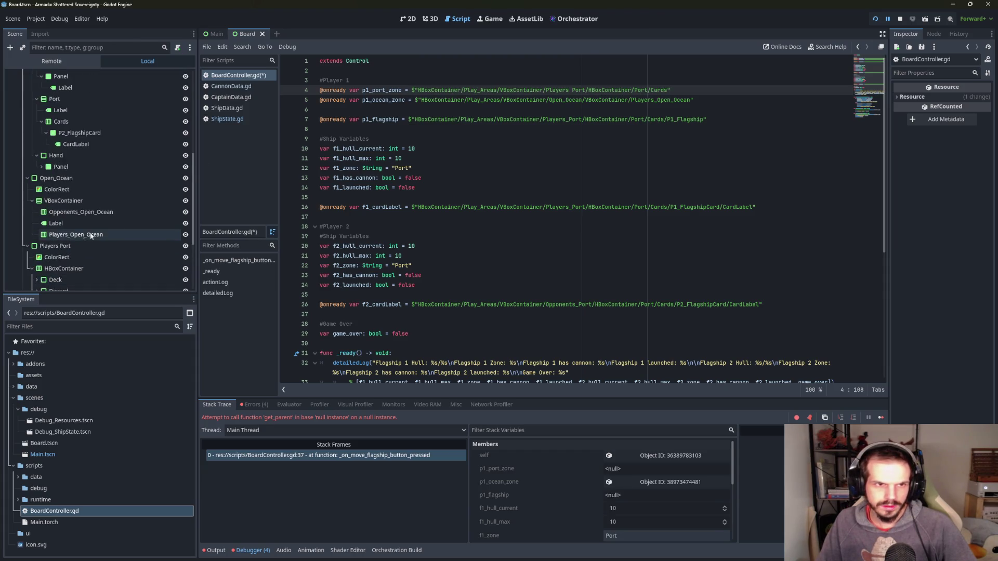
{"action": "left_click_drag", "start_coordinate": [693, 100], "coordinate": [415, 100]}
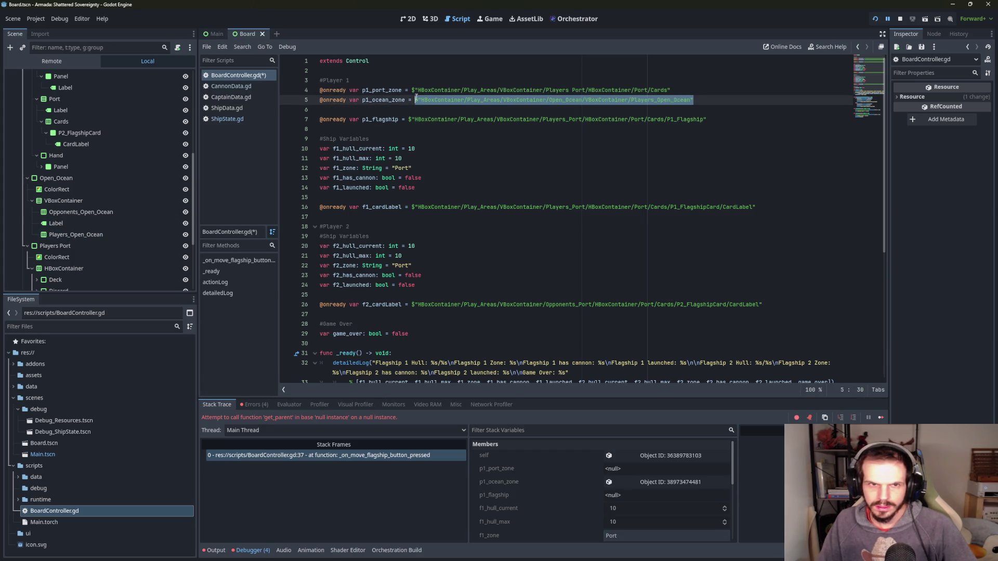
{"action": "left_click_drag", "start_coordinate": [61, 238], "coordinate": [427, 111]}
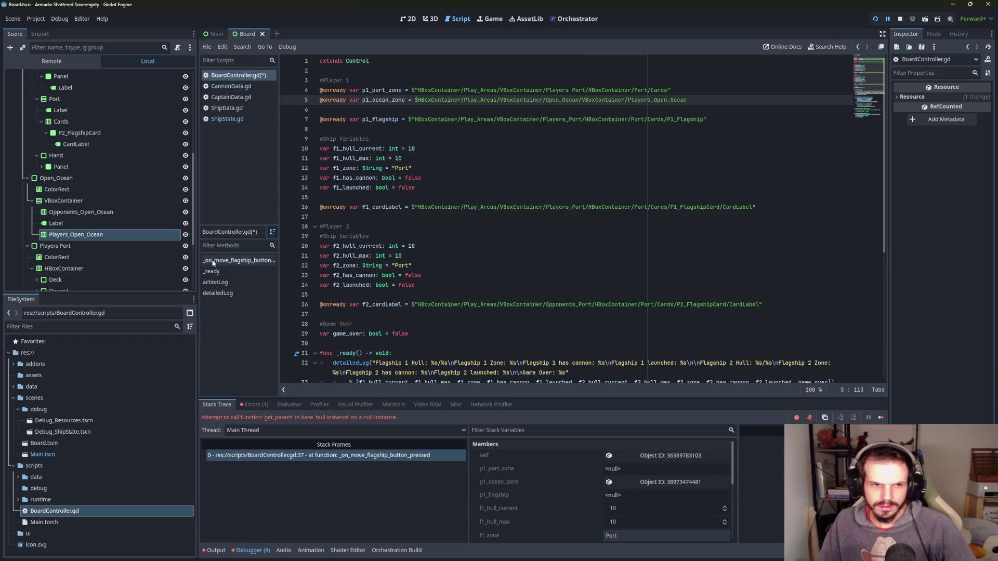
{"action": "scroll", "coordinate": [110, 199], "scroll_direction": "down", "scroll_amount": 5}
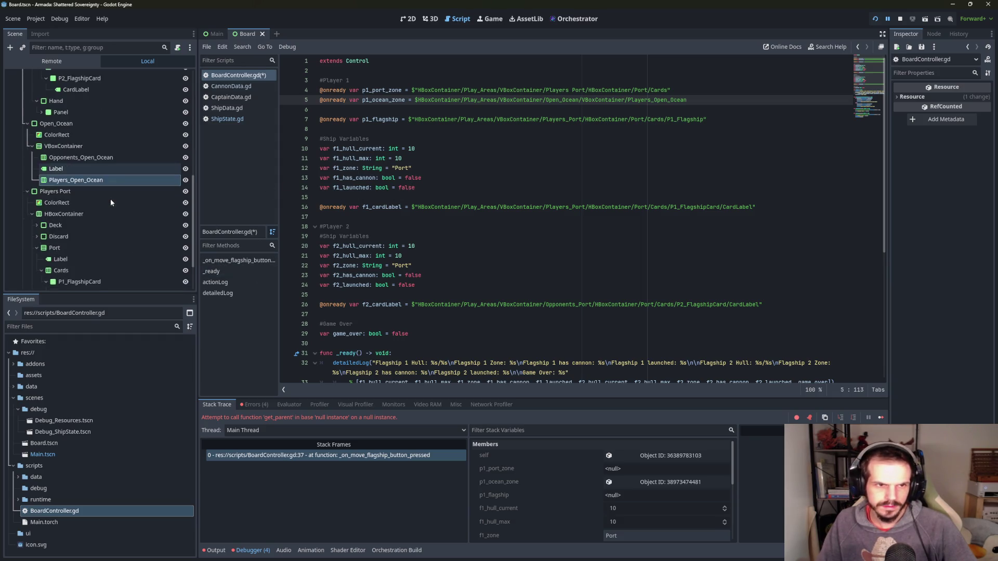
{"action": "left_click_drag", "start_coordinate": [723, 120], "coordinate": [408, 120]}
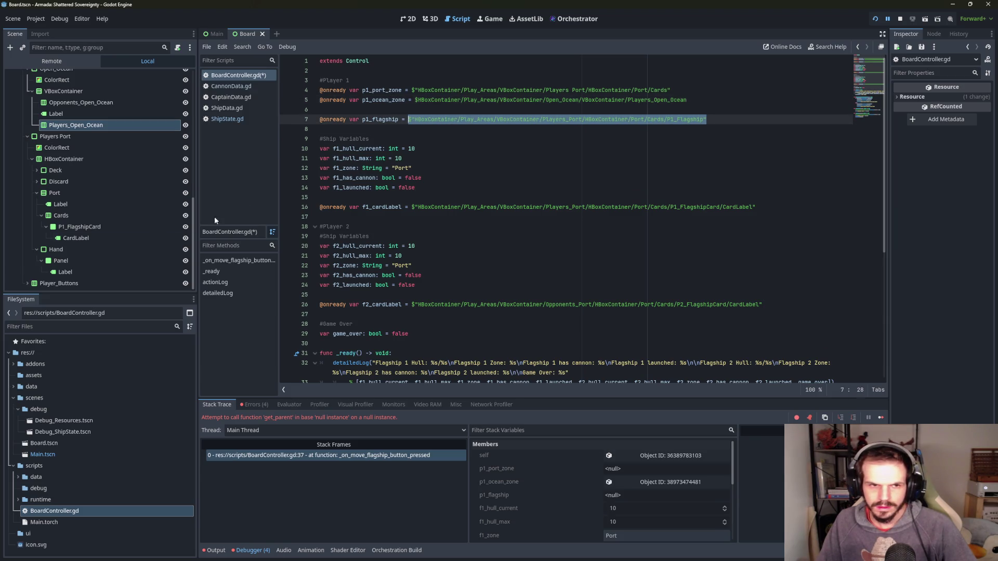
{"action": "left_click_drag", "start_coordinate": [71, 228], "coordinate": [409, 121]}
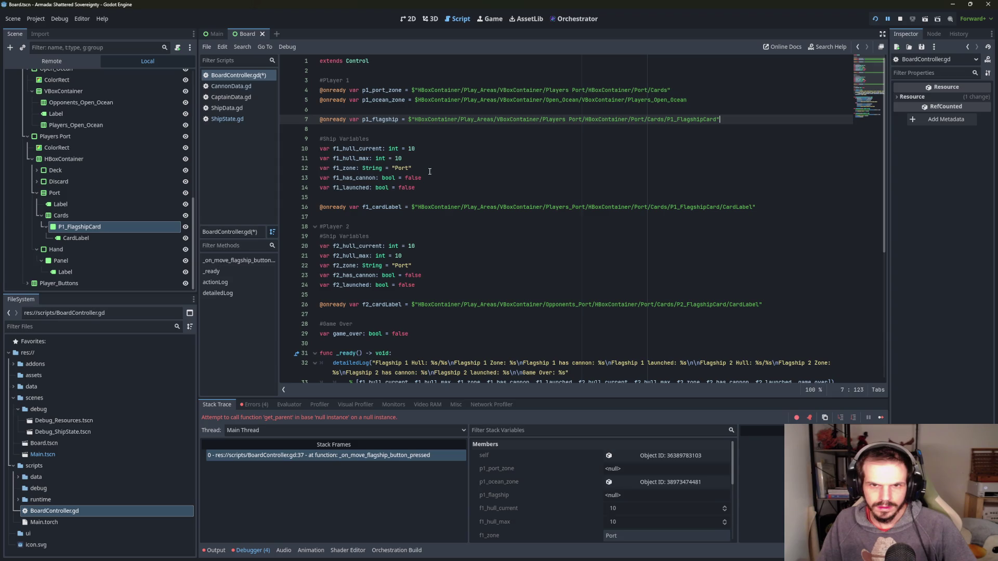
- Repoint lines 16 and 26 to the player's and opponent's CardLabel nodes, then relaunch
{"action": "scroll", "coordinate": [436, 219], "scroll_direction": "down", "scroll_amount": 2}
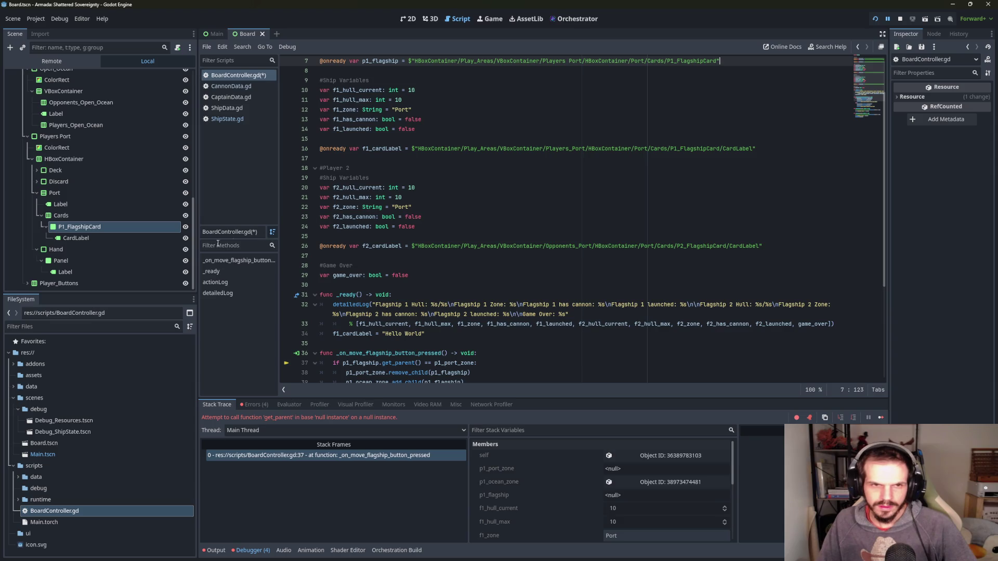
{"action": "left_click_drag", "start_coordinate": [779, 154], "coordinate": [412, 150]}
{"action": "mouse_move", "coordinate": [65, 240]}
{"action": "left_mouse_down"}
{"action": "mouse_move", "coordinate": [356, 174]}
{"action": "mouse_move", "coordinate": [412, 149]}
{"action": "left_mouse_up"}
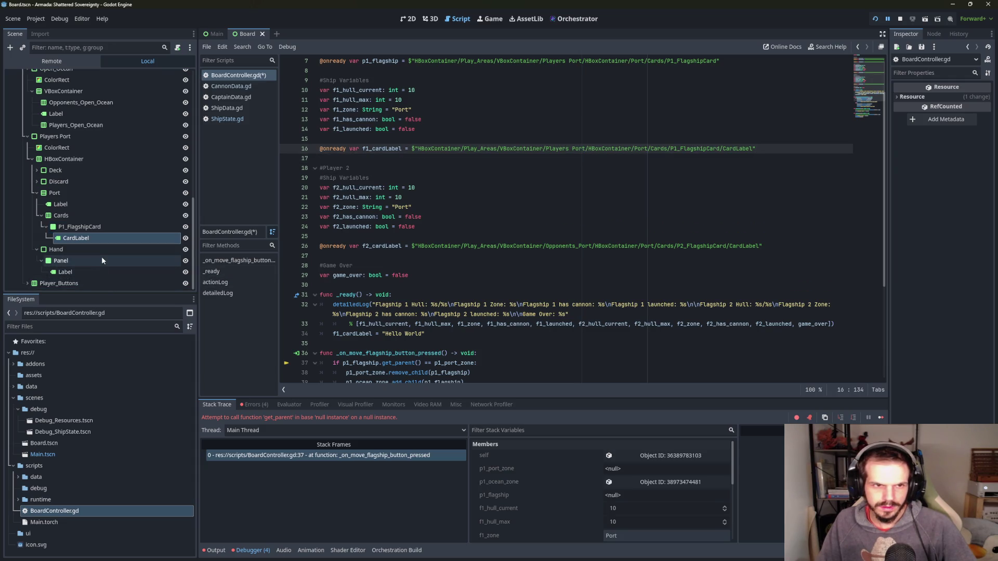
{"action": "scroll", "coordinate": [101, 257], "scroll_direction": "up", "scroll_amount": 6}
{"action": "mouse_move", "coordinate": [772, 246]}
{"action": "left_mouse_down"}
{"action": "mouse_move", "coordinate": [403, 247]}
{"action": "mouse_move", "coordinate": [412, 246]}
{"action": "left_mouse_up"}
{"action": "left_click_drag", "start_coordinate": [76, 198], "coordinate": [413, 247]}
{"action": "scroll", "coordinate": [488, 232], "scroll_direction": "up", "scroll_amount": 2}
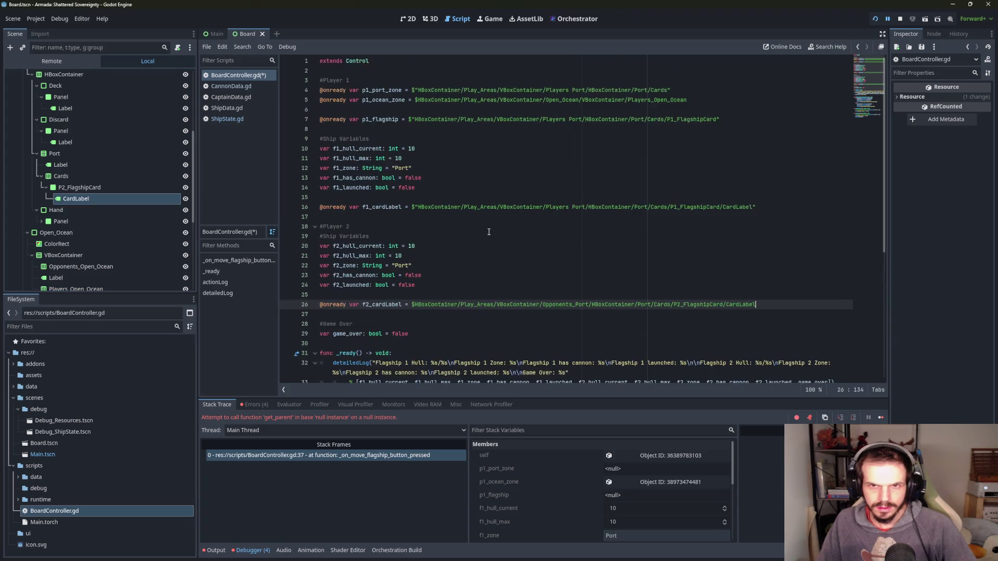
{"action": "left_click", "coordinate": [699, 130]}
{"action": "left_click", "coordinate": [876, 18]}
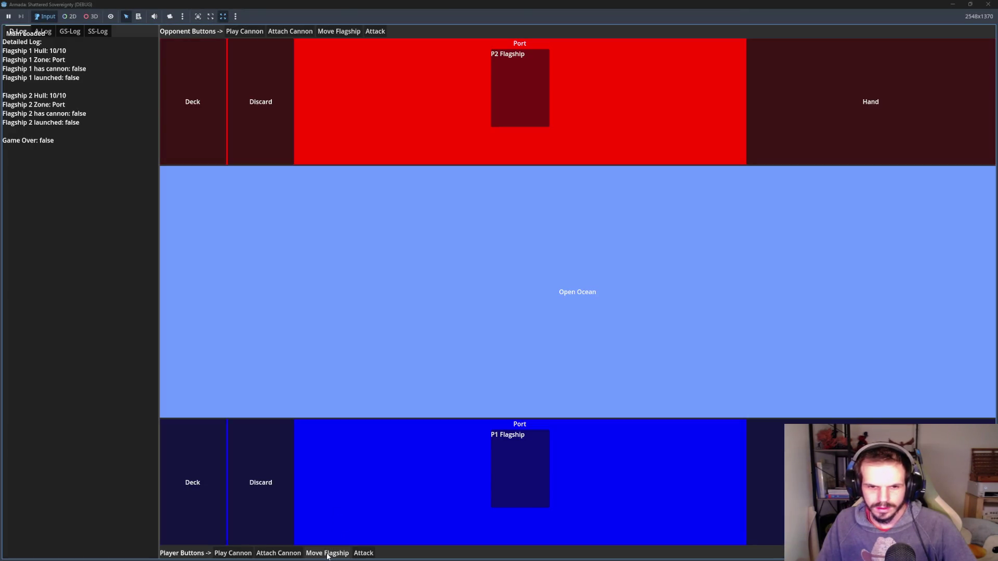
- Move the P1 Flagship to the Open Ocean and back to Port, then close the game
{"action": "left_click", "coordinate": [327, 555]}
{"action": "left_click", "coordinate": [327, 554]}
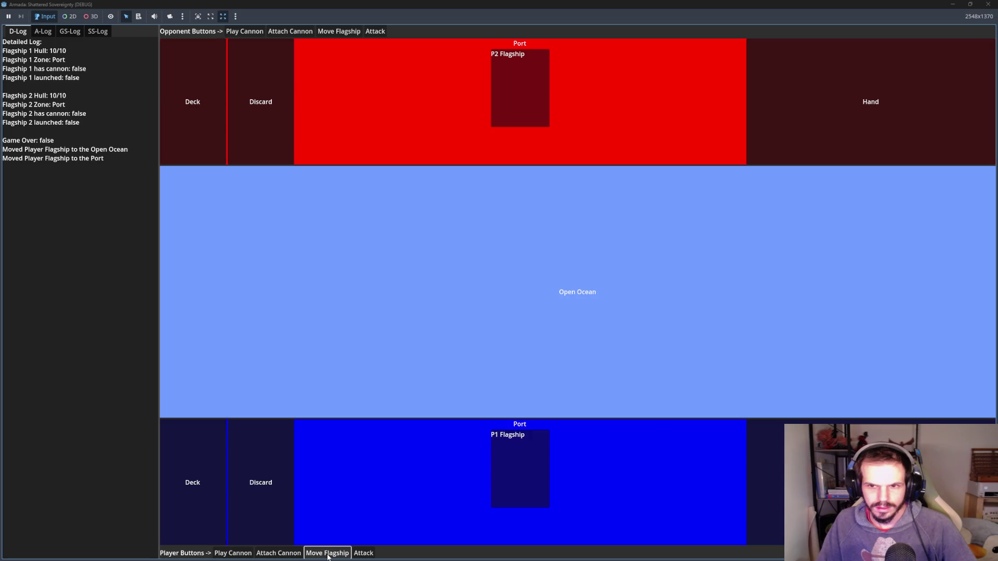
{"action": "left_click", "coordinate": [327, 554]}
{"action": "left_click", "coordinate": [328, 554]}
{"action": "left_click", "coordinate": [953, 5]}
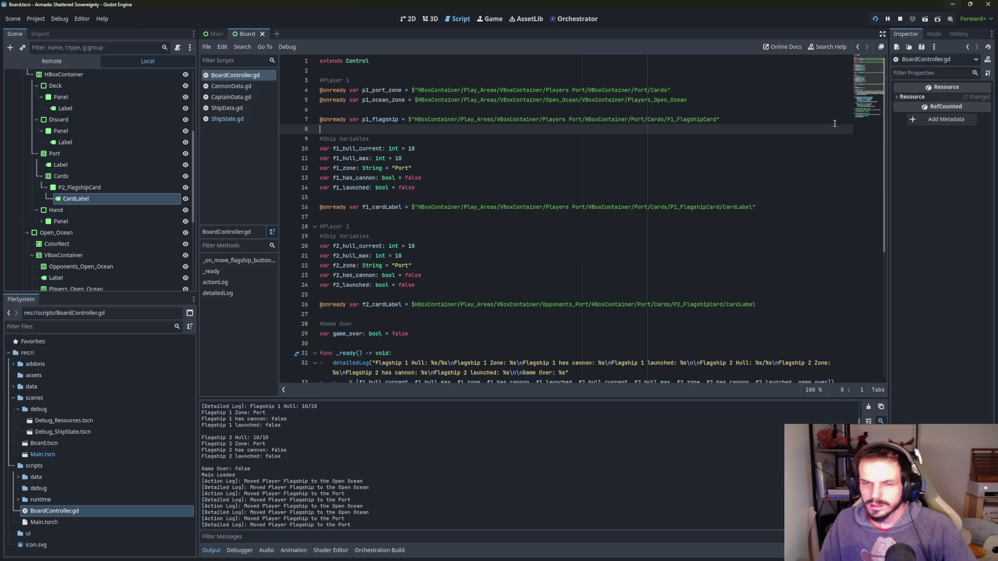
- Back in the script, select the Hello World assignment on line 34
{"action": "scroll", "coordinate": [508, 254], "scroll_direction": "down", "scroll_amount": 6}
{"action": "left_click", "coordinate": [421, 180]}
{"action": "scroll", "coordinate": [355, 180], "scroll_direction": "up", "scroll_amount": 2}
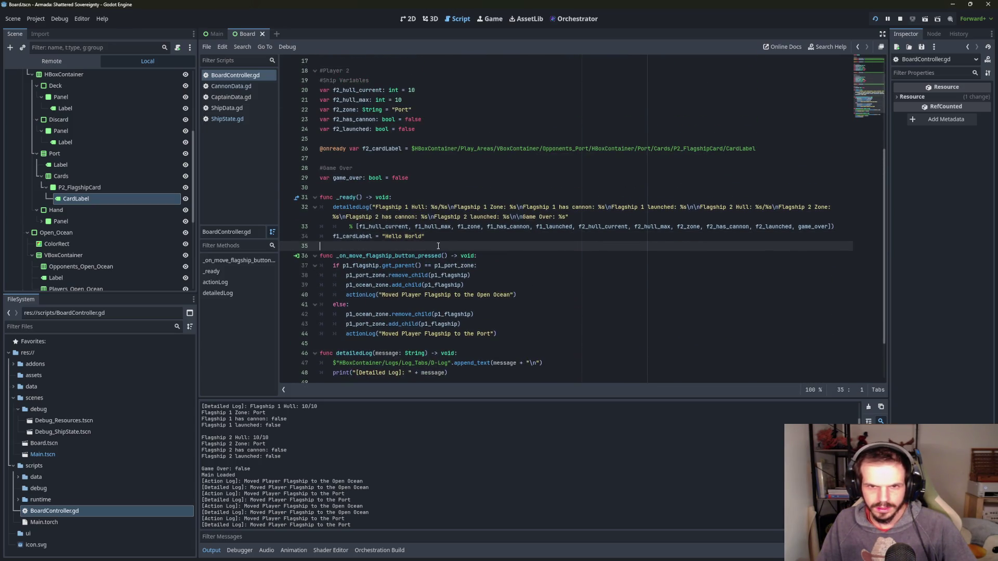
{"action": "left_click", "coordinate": [372, 237], "text": "shift"}
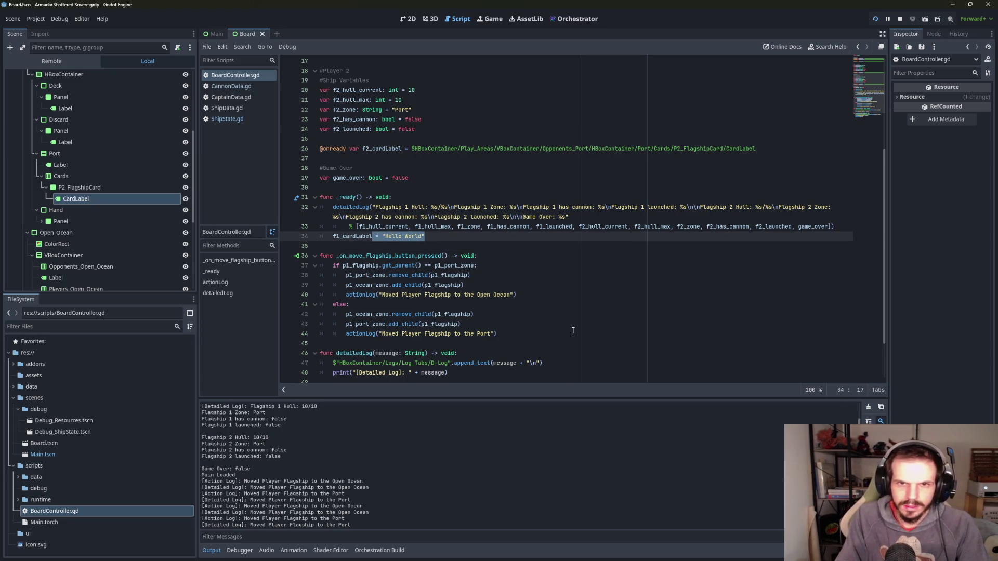
- Try typing '.set_te' after f1_cardLabel on line 34, then erase it back to bare f1_cardLabel
{"action": "type", "text": "."}
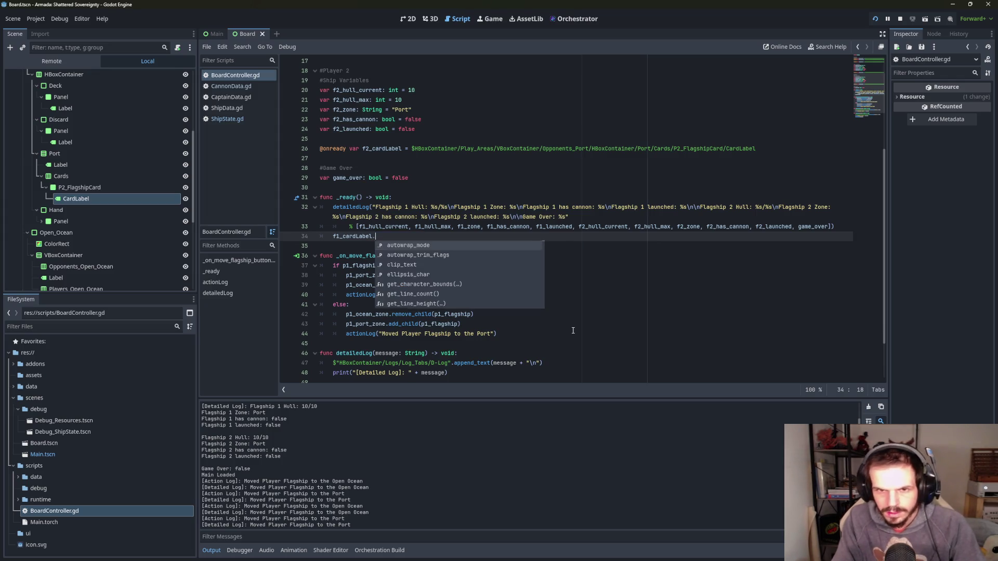
{"action": "type", "text": "se"}
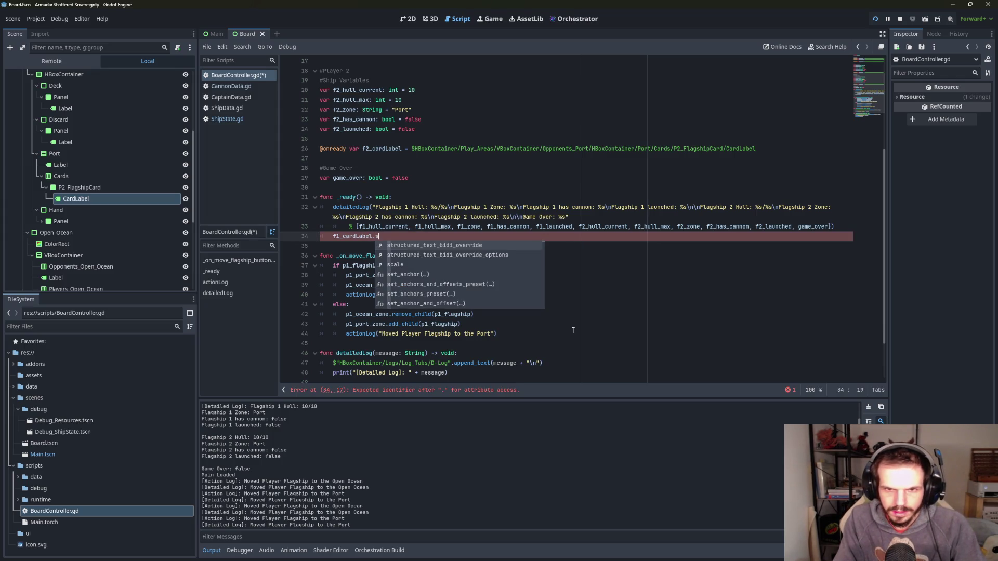
{"action": "type", "text": "t"}
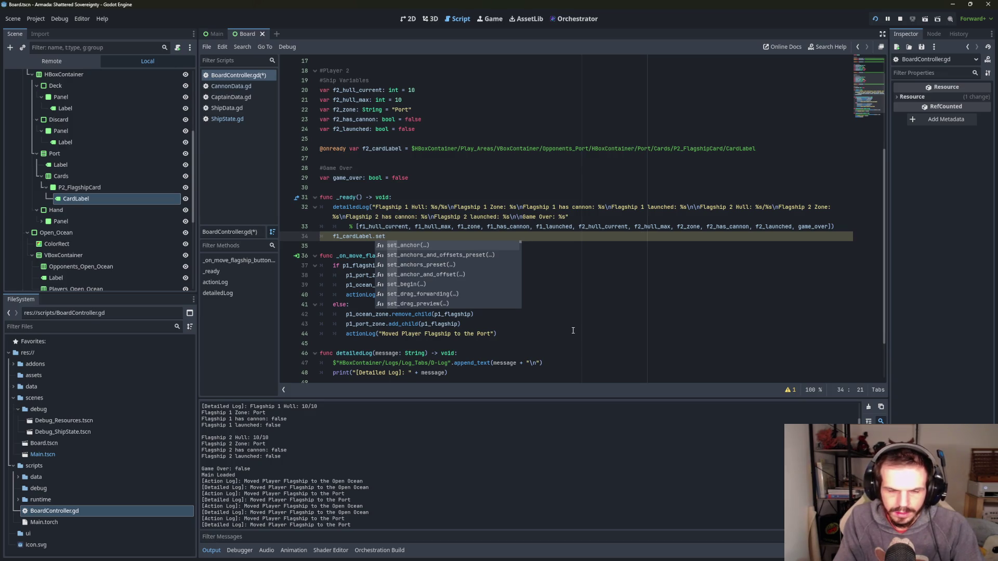
{"action": "type", "text": "_te"}
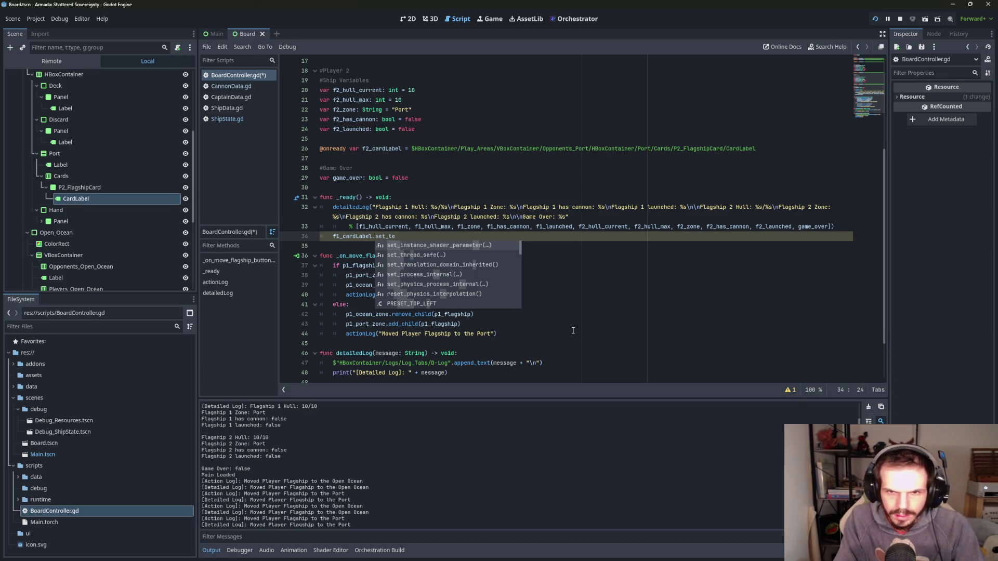
{"action": "key", "text": "BackSpace"}
{"action": "key", "text": "BackSpace"}
{"action": "key", "text": "BackSpace"}
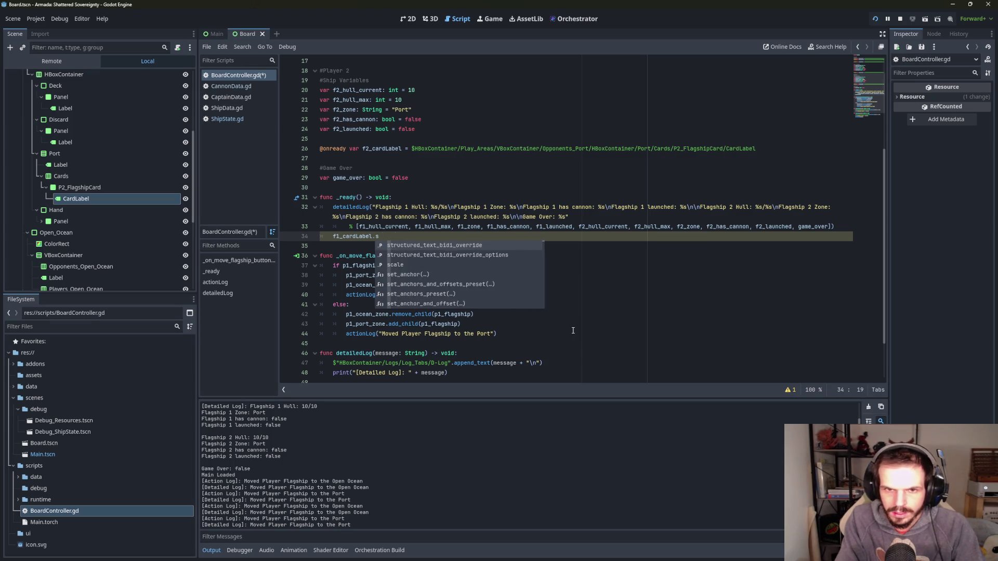
{"action": "key", "text": "BackSpace"}
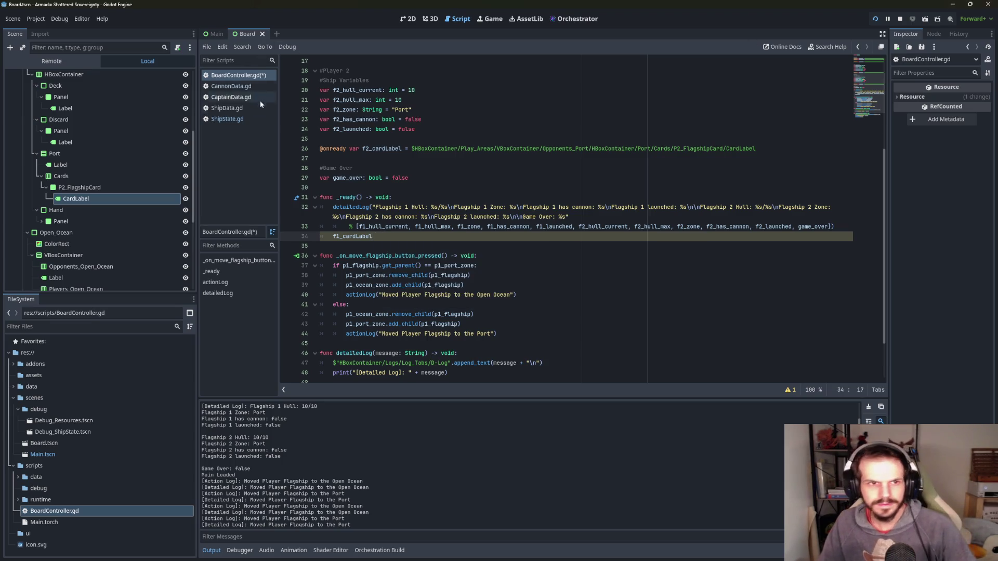
- Check the scene tree and script resource, then show the Board scene in the 2D view
{"action": "left_click", "coordinate": [125, 205]}
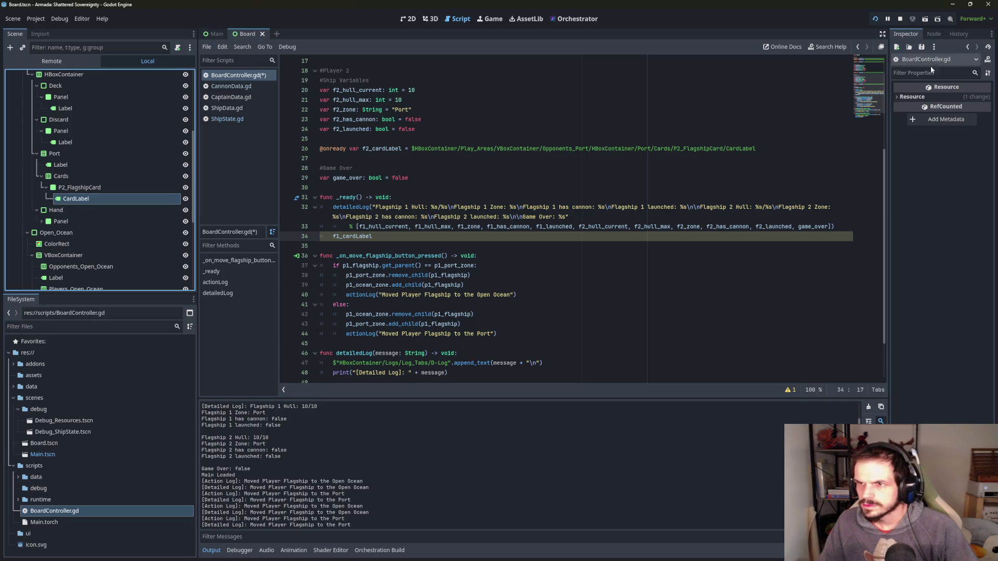
{"action": "left_click", "coordinate": [912, 97]}
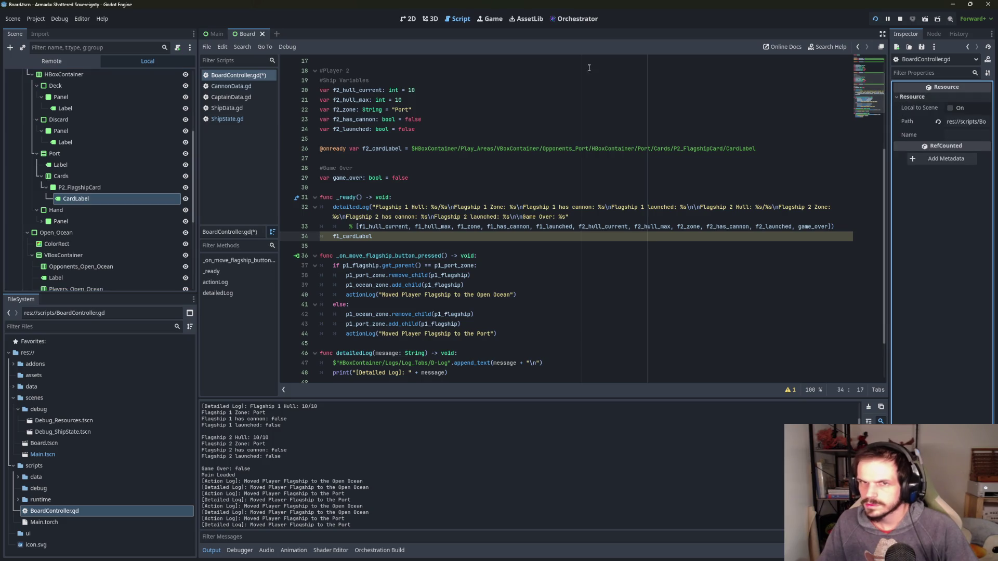
{"action": "left_click", "coordinate": [408, 20]}
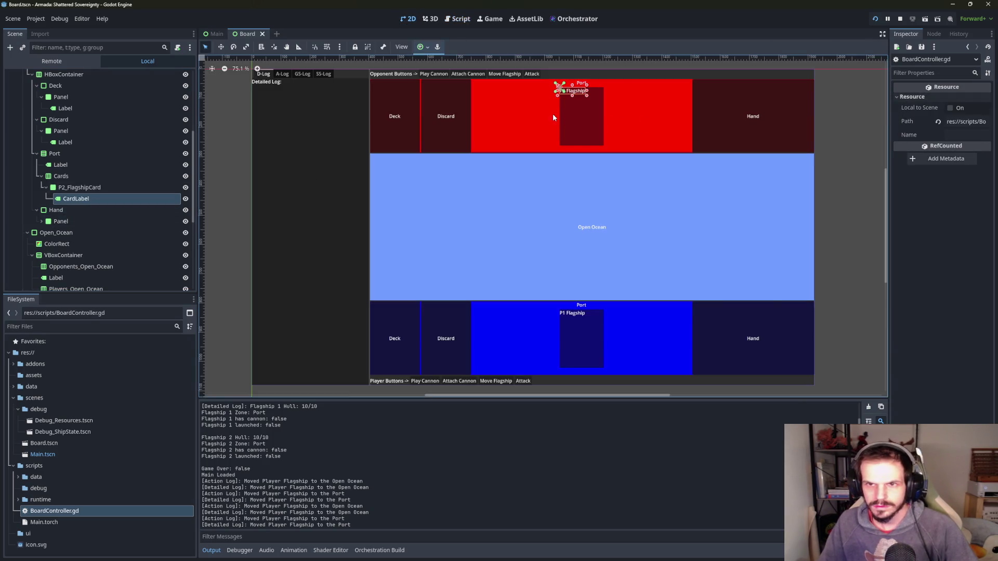
- Complete line 34 as f1_cardLabel.text = "Hello World" and run the game to test it
{"action": "left_click", "coordinate": [572, 107]}
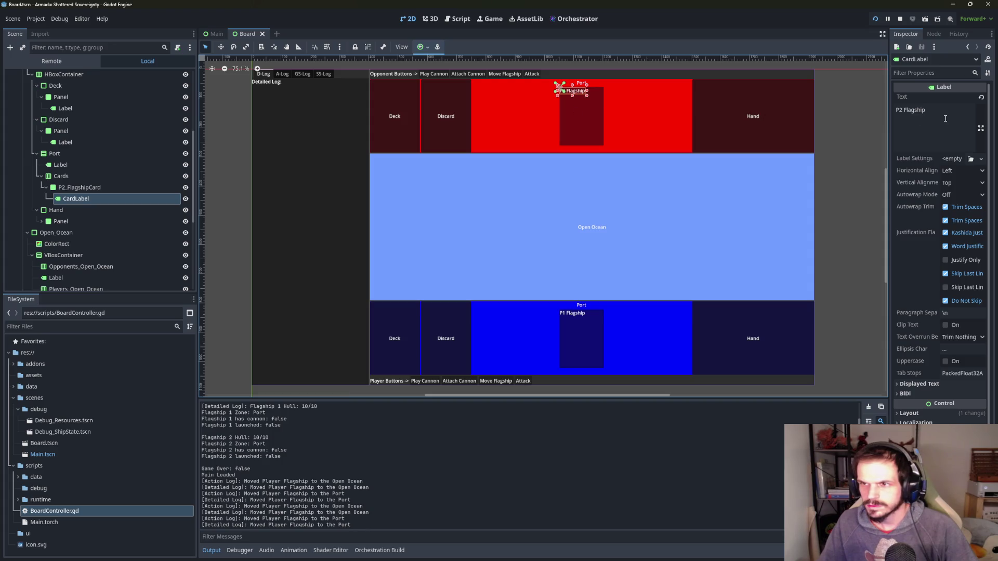
{"action": "left_click", "coordinate": [945, 118]}
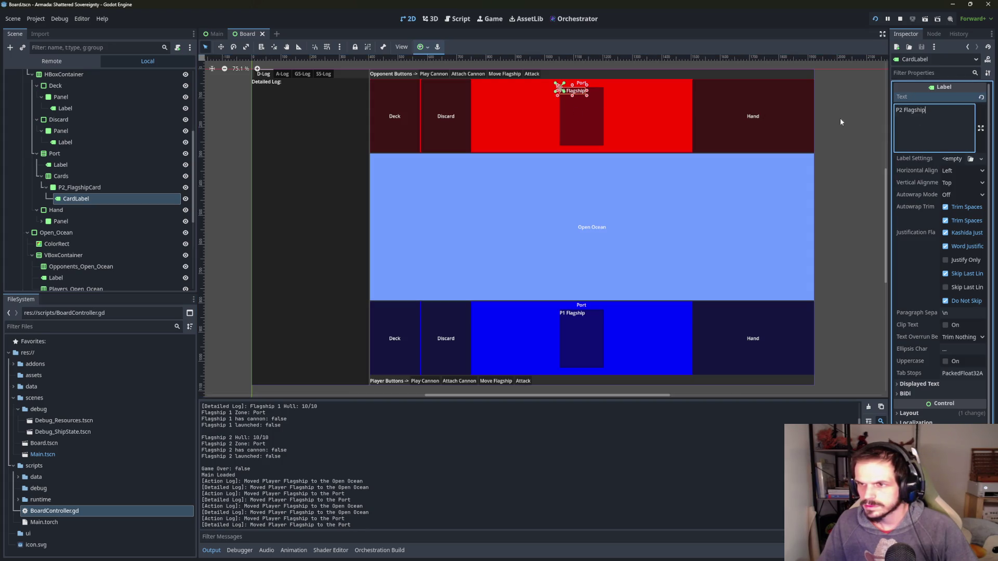
{"action": "left_click", "coordinate": [457, 19]}
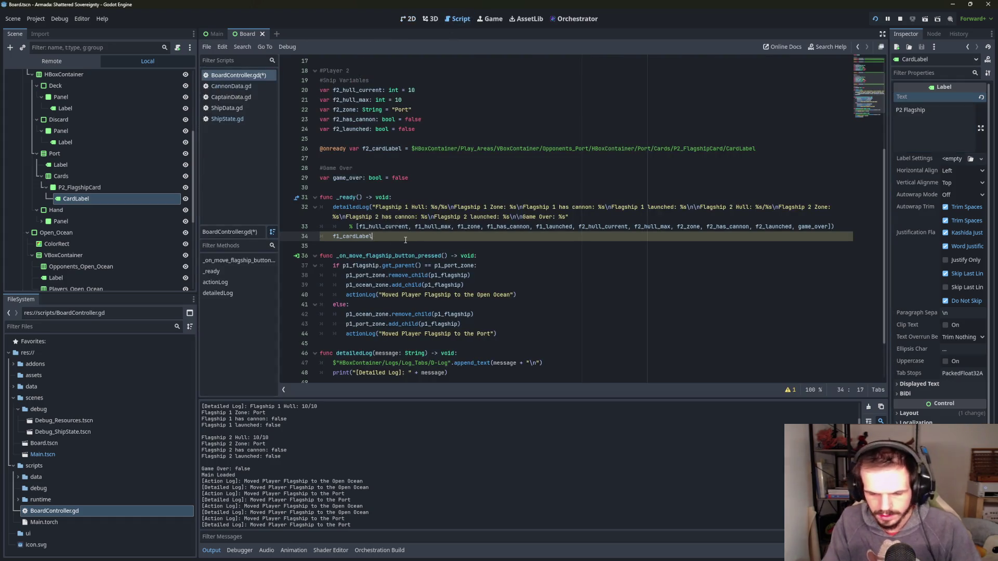
{"action": "type", "text": ".tex"}
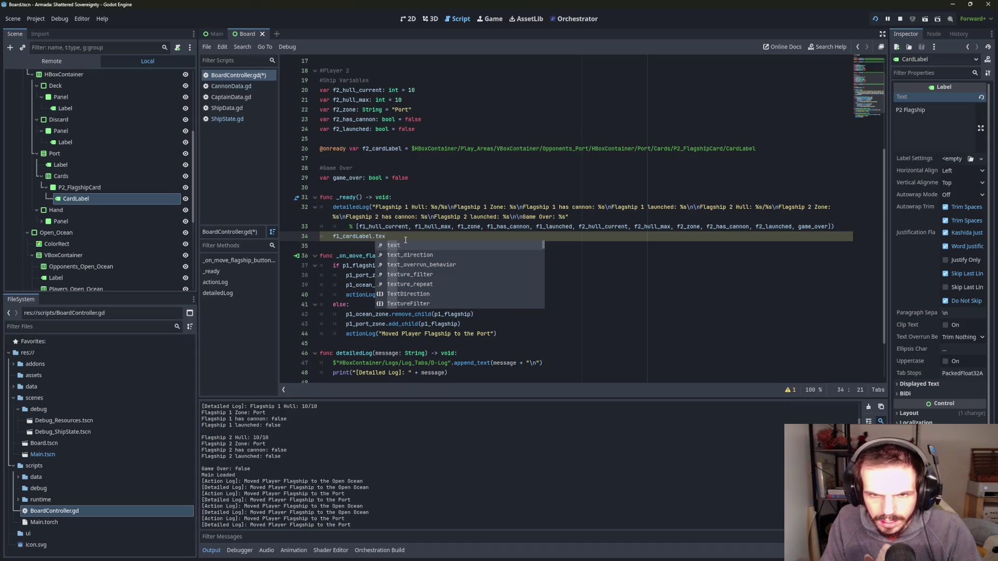
{"action": "key", "text": "Return"}
{"action": "type", "text": "\"Hell"}
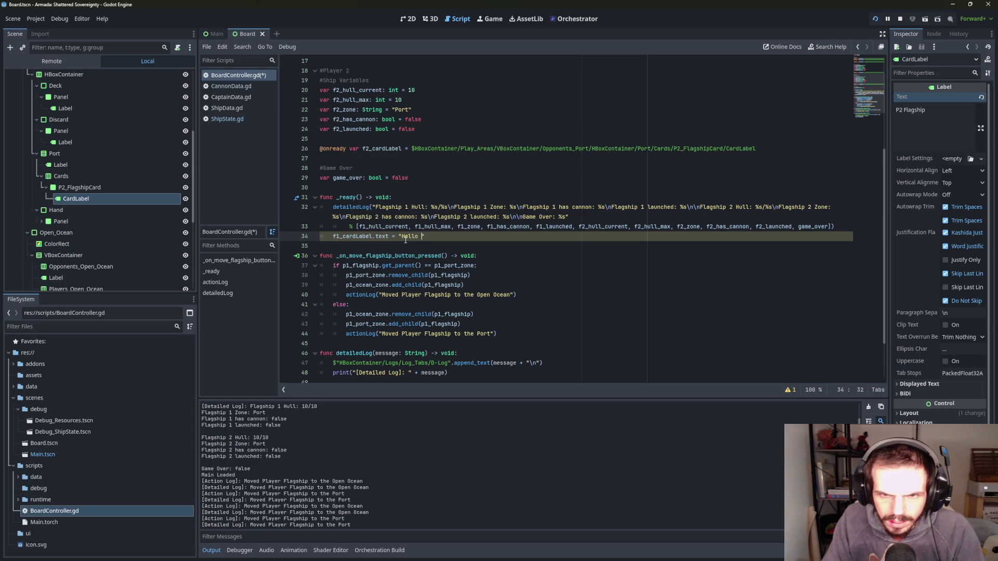
{"action": "type", "text": "o World"}
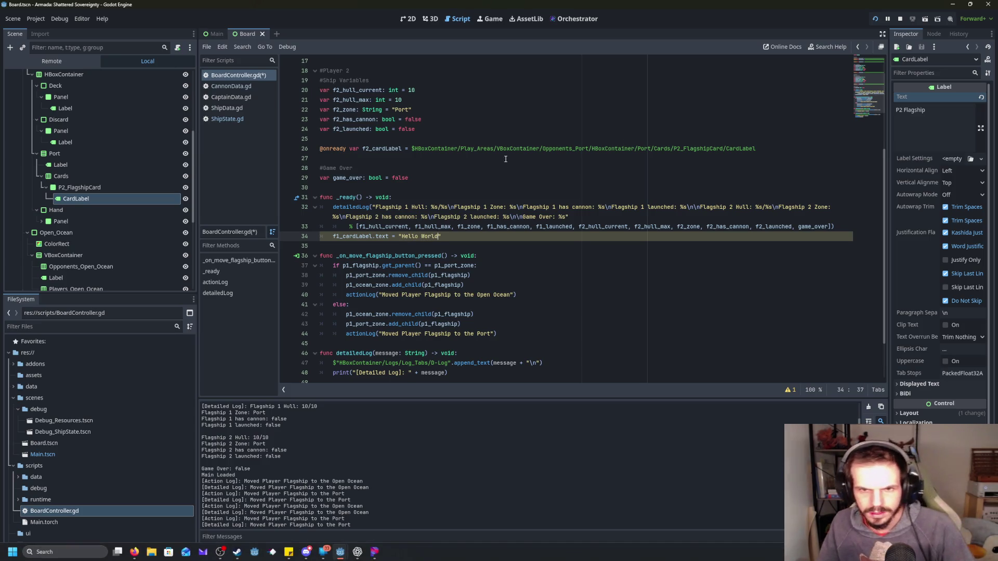
{"action": "left_click", "coordinate": [689, 156]}
{"action": "left_click", "coordinate": [875, 19]}
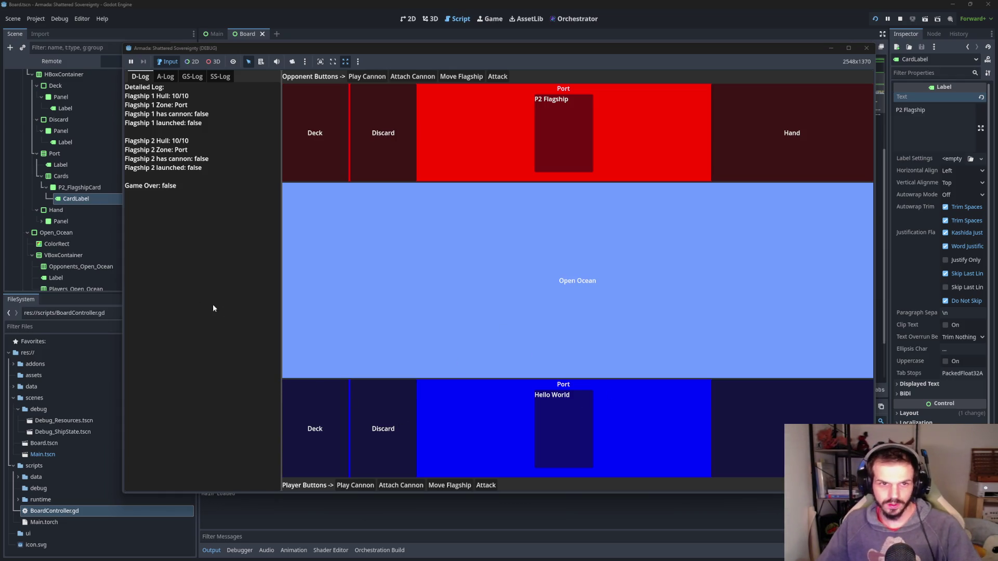
- Stop the test run showing Hello World on the P1 flagship card
{"action": "left_click", "coordinate": [866, 48]}
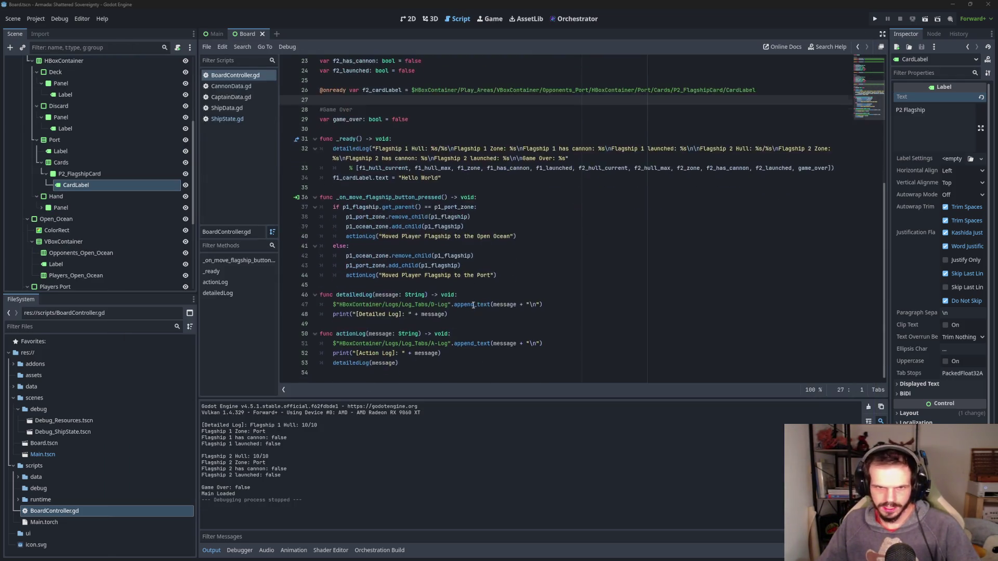
- Add 'func refresh_ui() -> void:' below _ready and start its indented body
{"action": "left_click", "coordinate": [325, 373]}
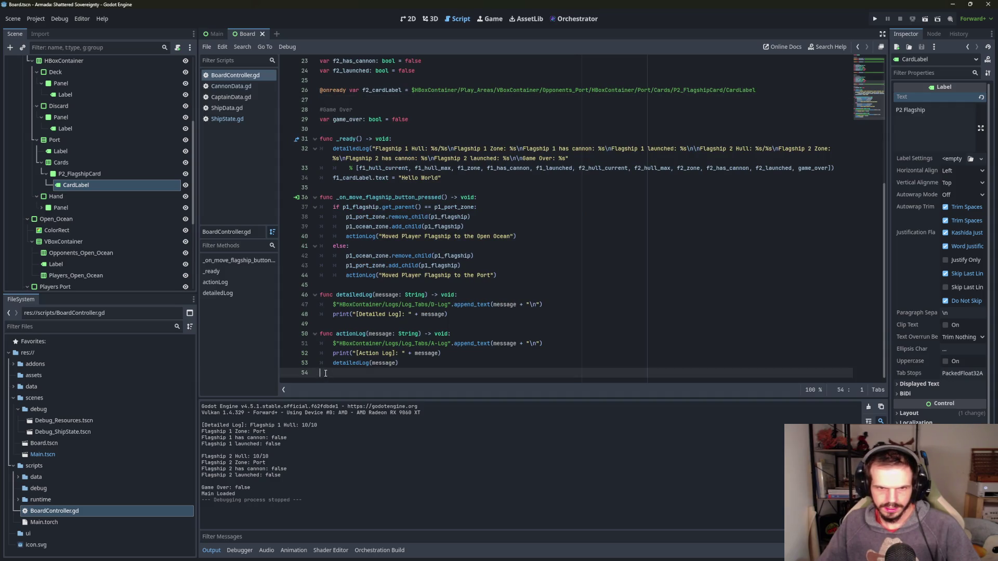
{"action": "left_click", "coordinate": [341, 286]}
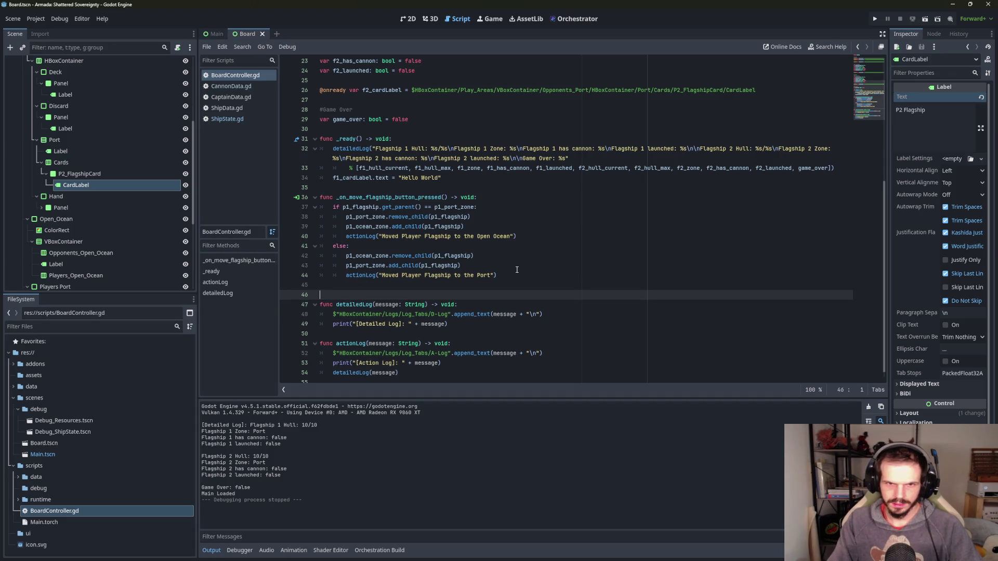
{"action": "left_click", "coordinate": [336, 186]}
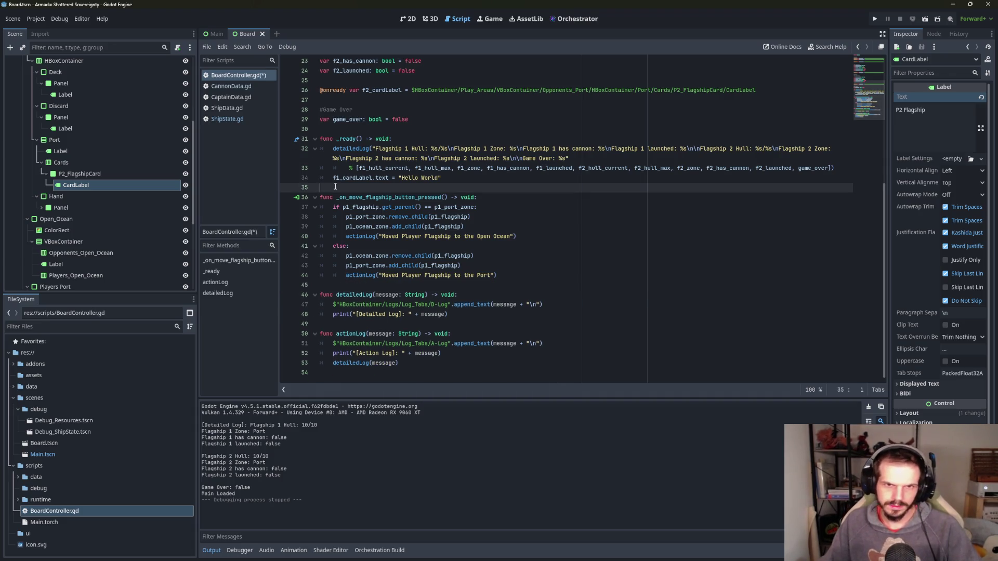
{"action": "key", "text": "Return"}
{"action": "key", "text": "Return"}
{"action": "key", "text": "Up"}
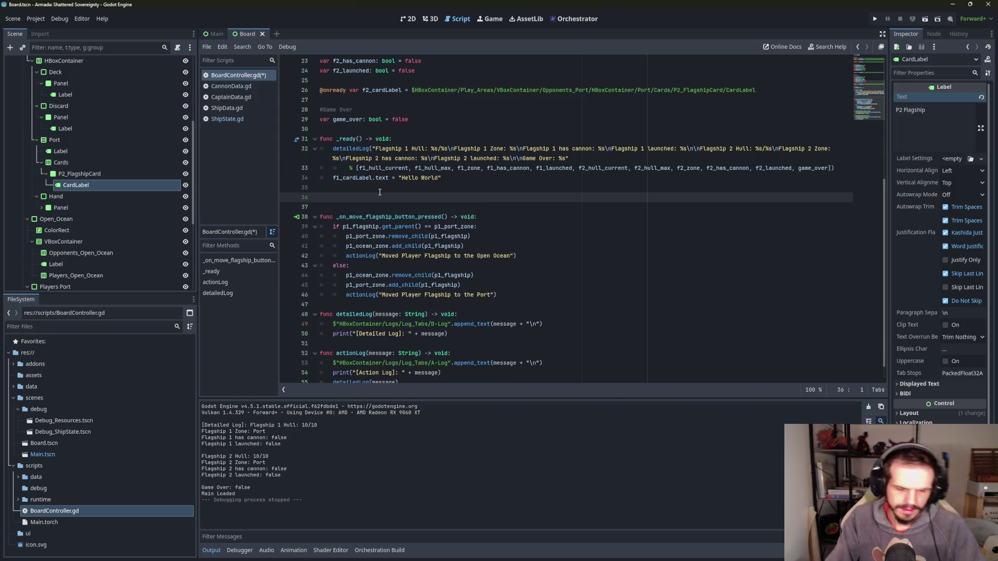
{"action": "type", "text": "func"}
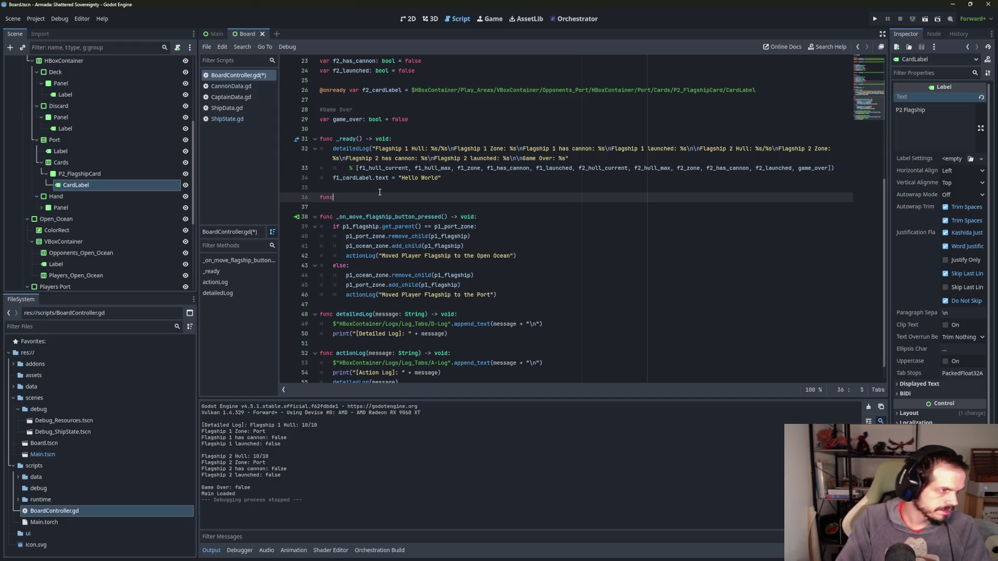
{"action": "type", "text": " refresh_"}
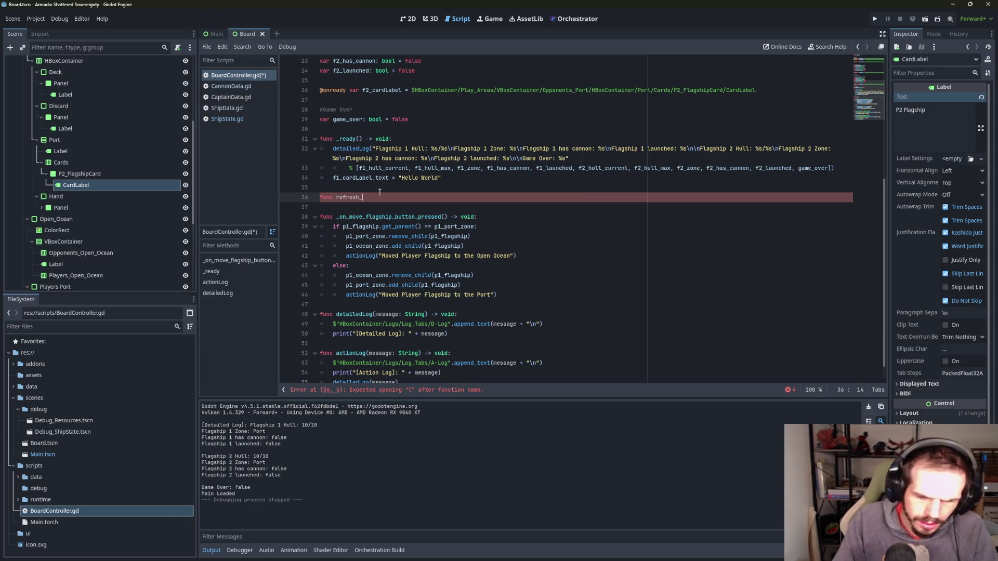
{"action": "type", "text": "ui()"}
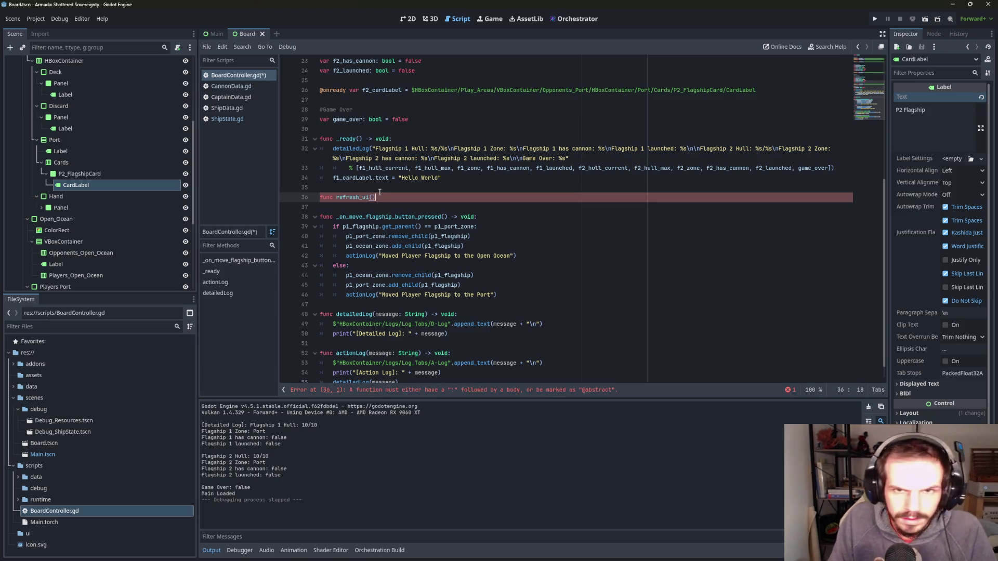
{"action": "type", "text": " -> void:"}
{"action": "key", "text": "Return"}
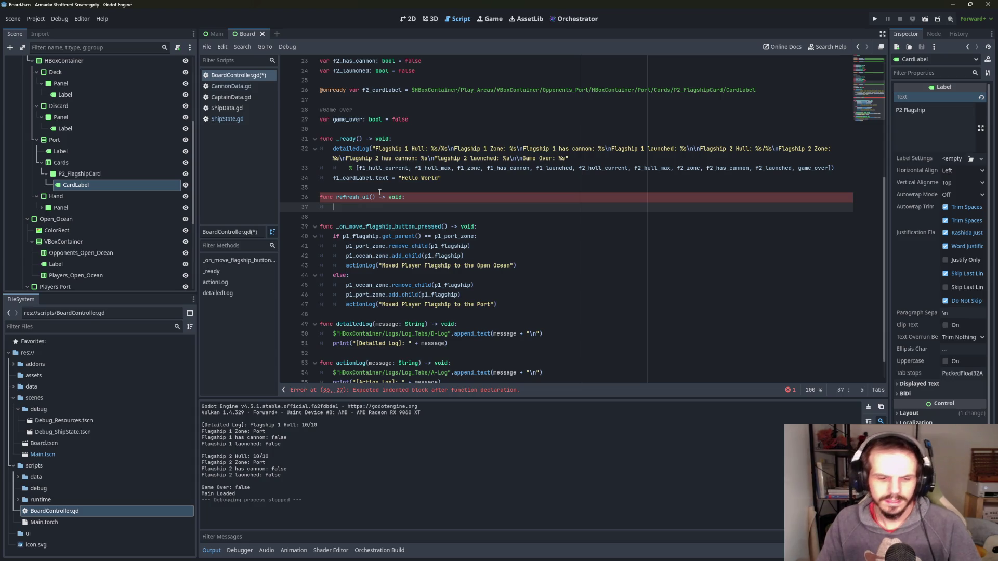
- Set f1_cardLabel.text to a "Flagship 1" Hull/Cannon/Zone format string in refresh_ui
{"action": "type", "text": "f1_cardLabel."}
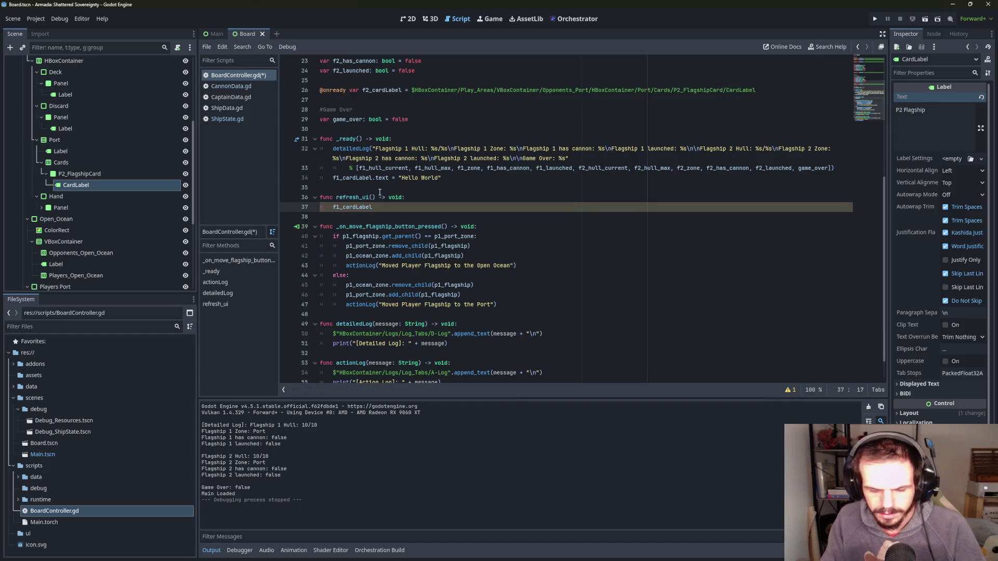
{"action": "type", "text": "t"}
{"action": "key", "text": "Down"}
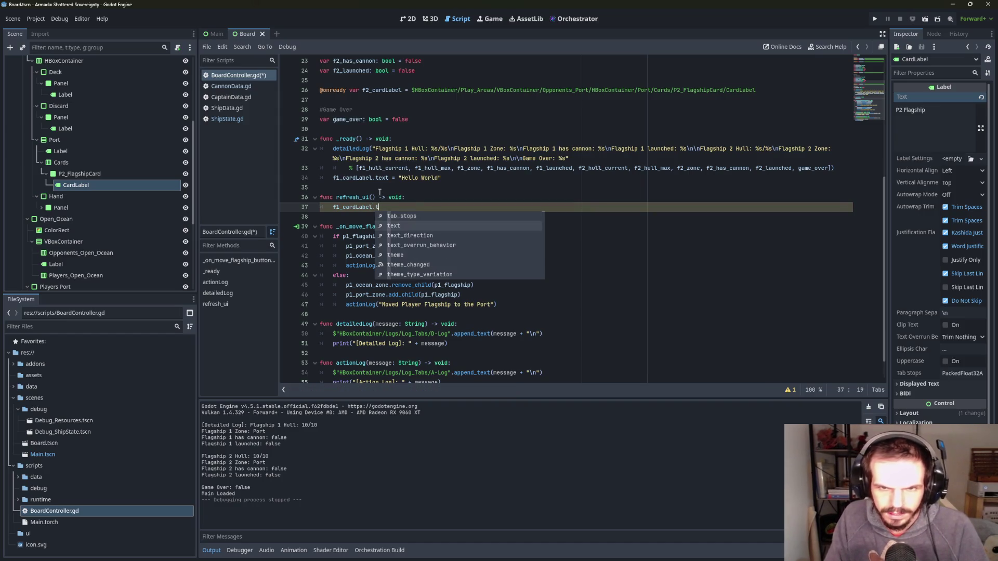
{"action": "key", "text": "Return"}
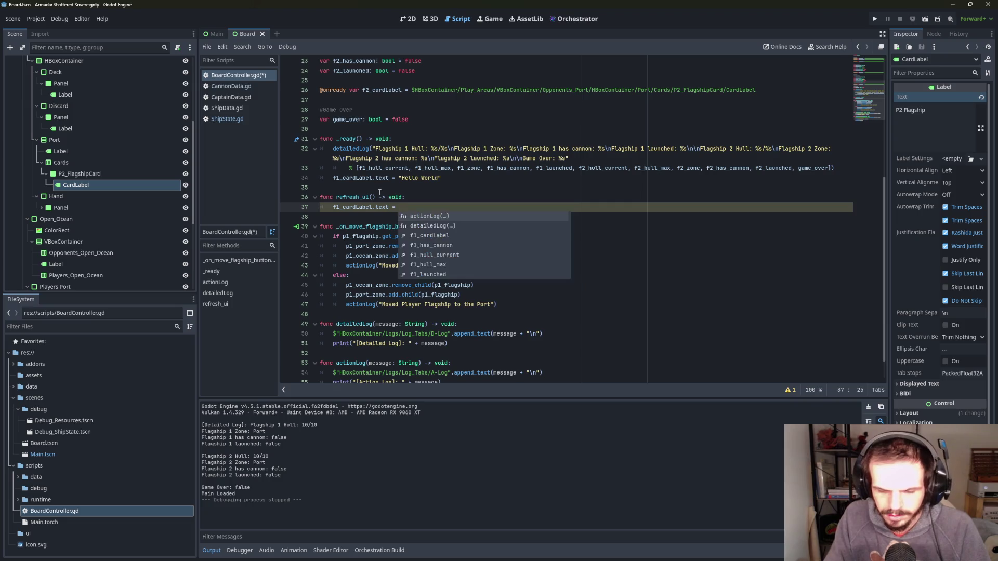
{"action": "type", "text": "\""}
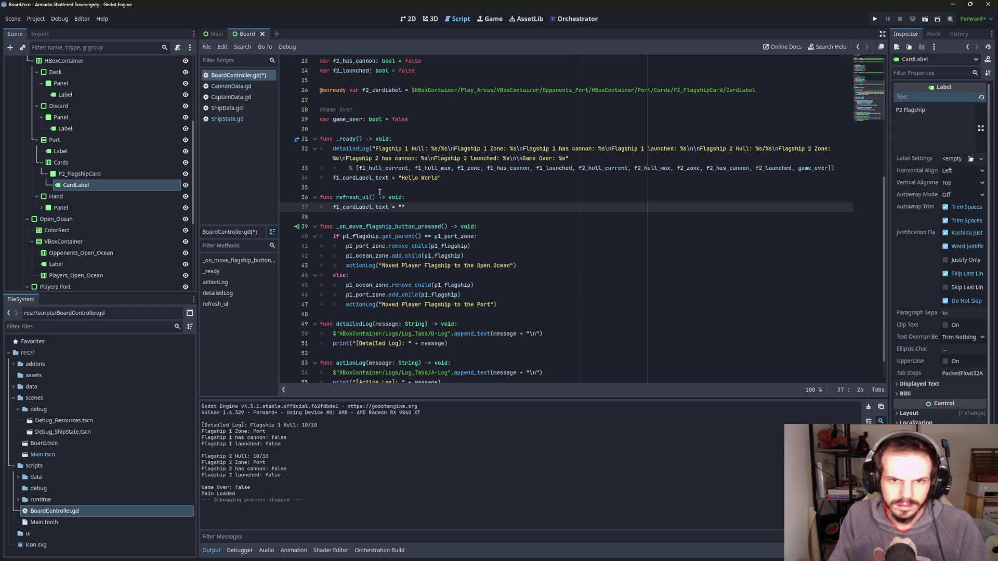
{"action": "type", "text": "Flagship"}
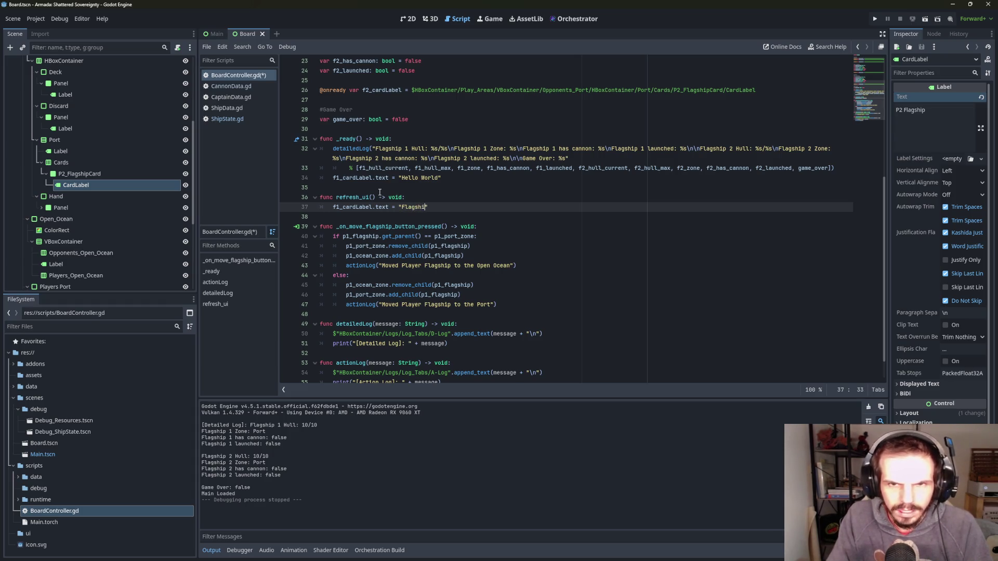
{"action": "type", "text": " 1\\n"}
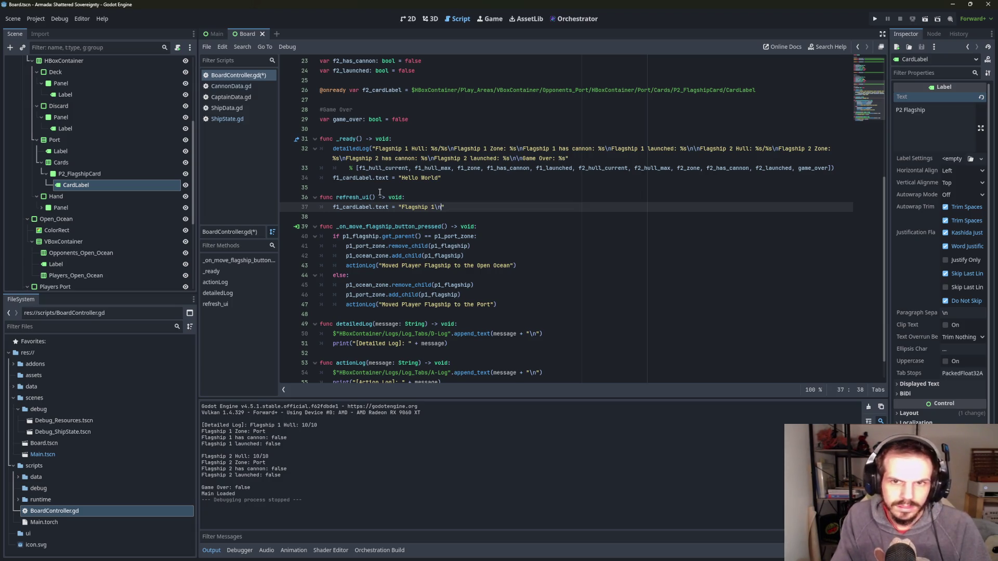
{"action": "type", "text": "Hull"}
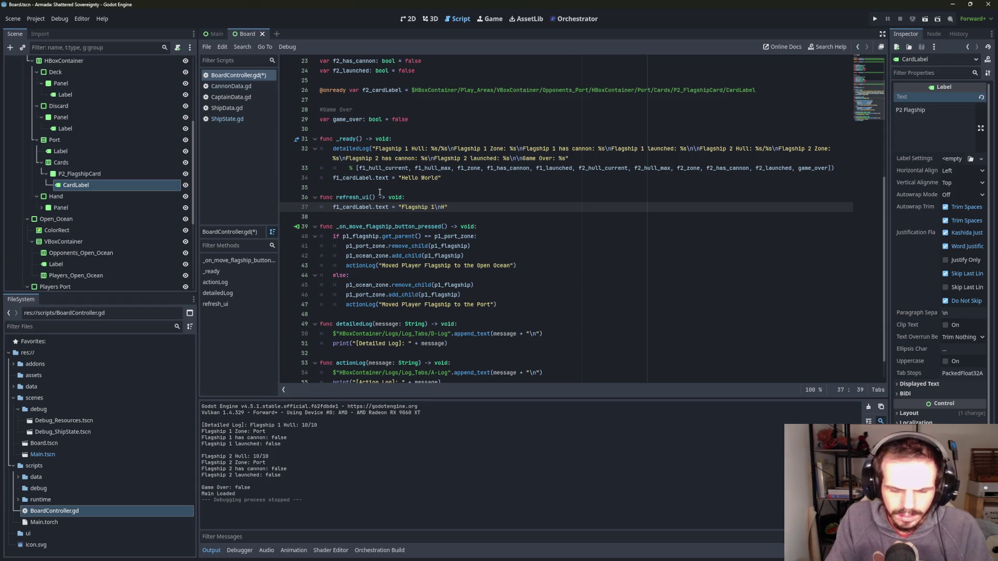
{"action": "type", "text": ": "}
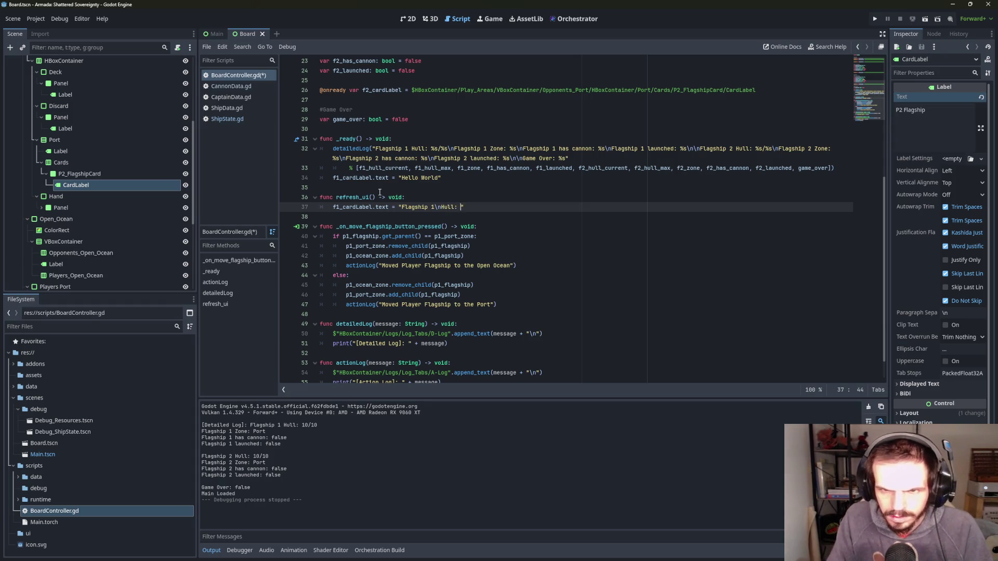
{"action": "type", "text": "%s"}
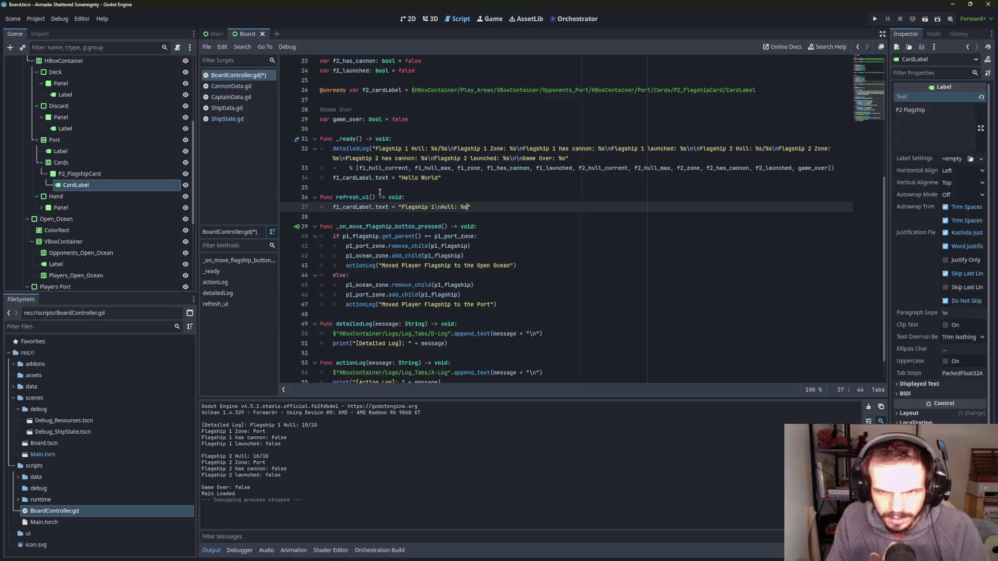
{"action": "type", "text": "\\%s"}
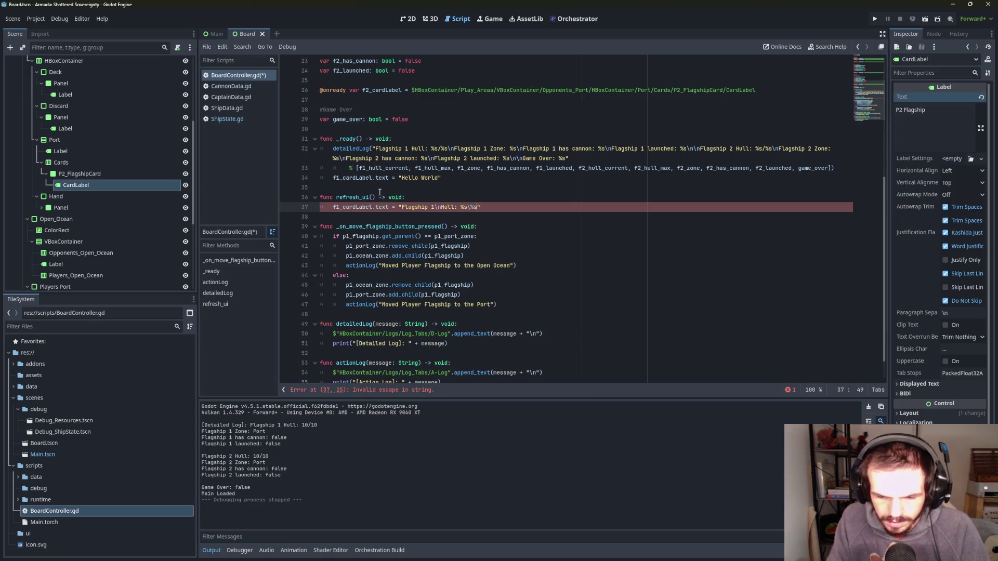
{"action": "type", "text": "\\n"}
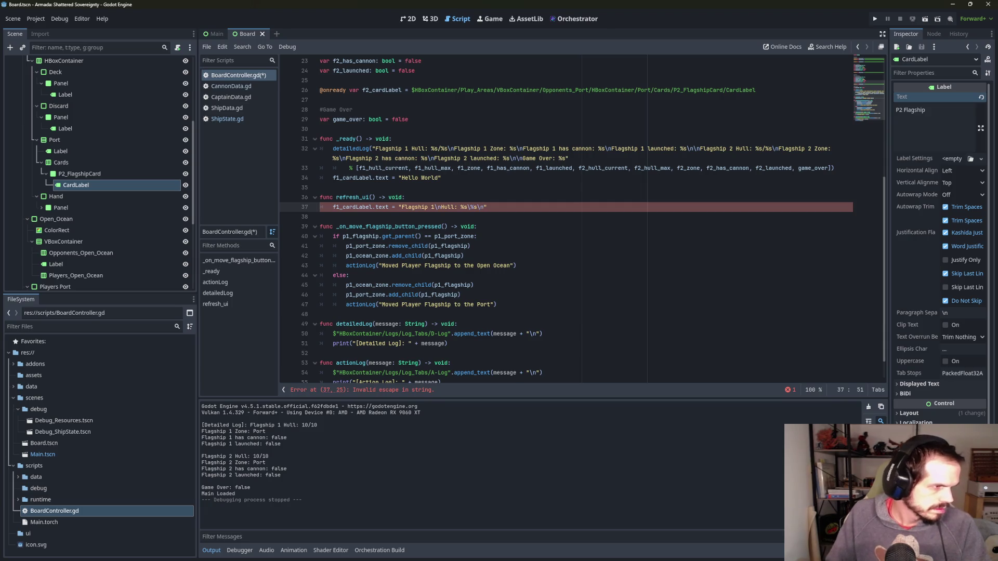
{"action": "type", "text": "Cannon:"}
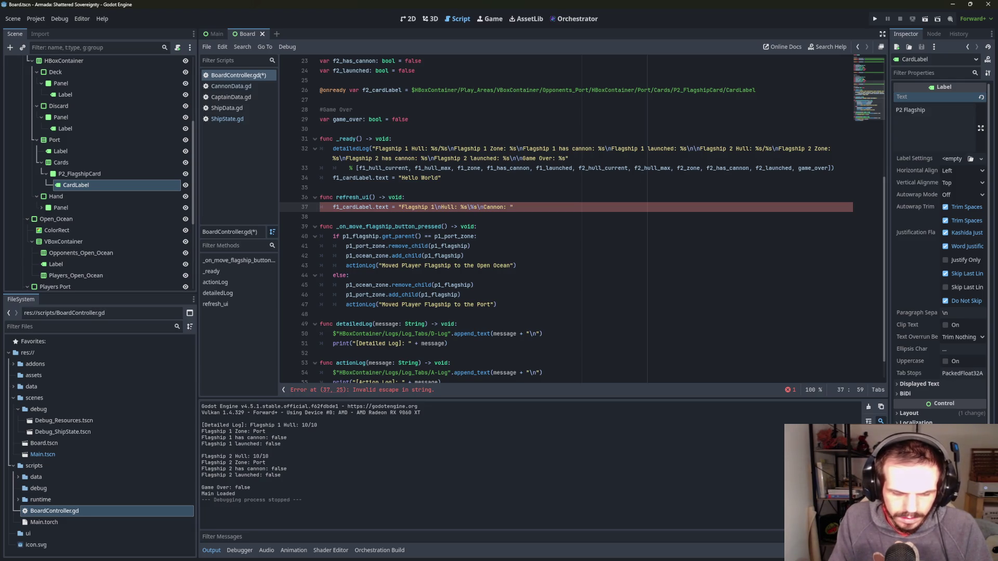
{"action": "type", "text": "\\s"}
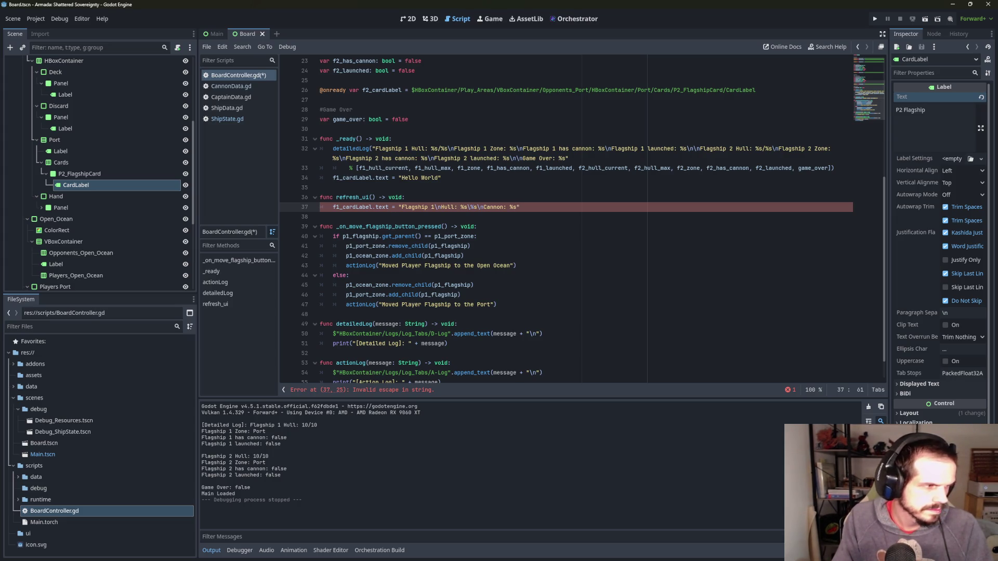
{"action": "type", "text": "\\"}
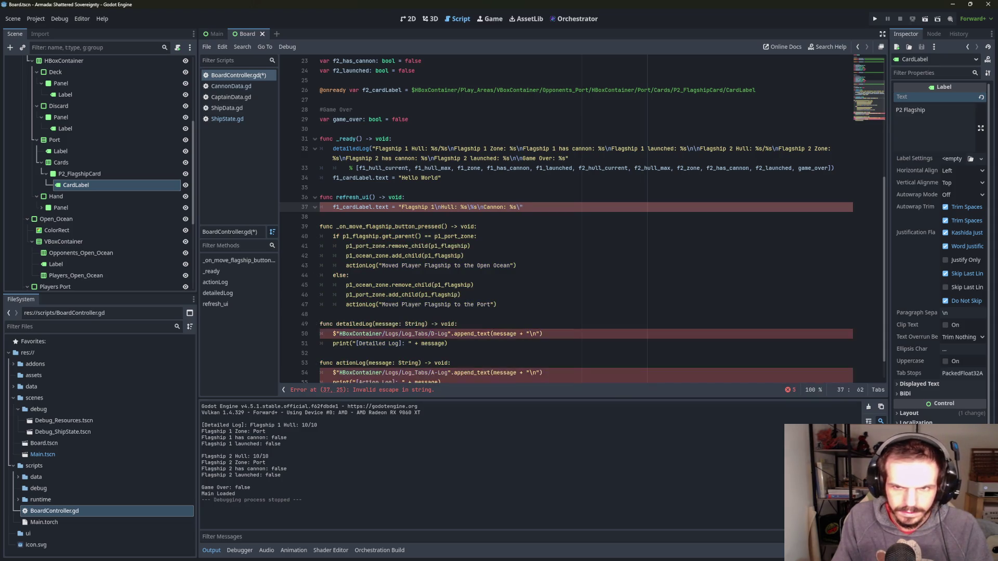
{"action": "type", "text": "nZ"}
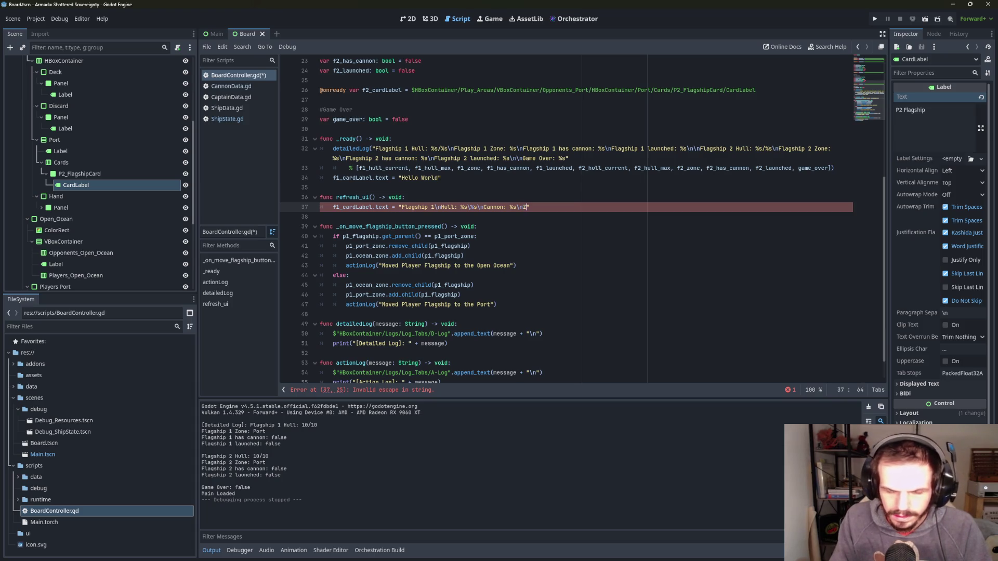
{"action": "type", "text": "one: %s"}
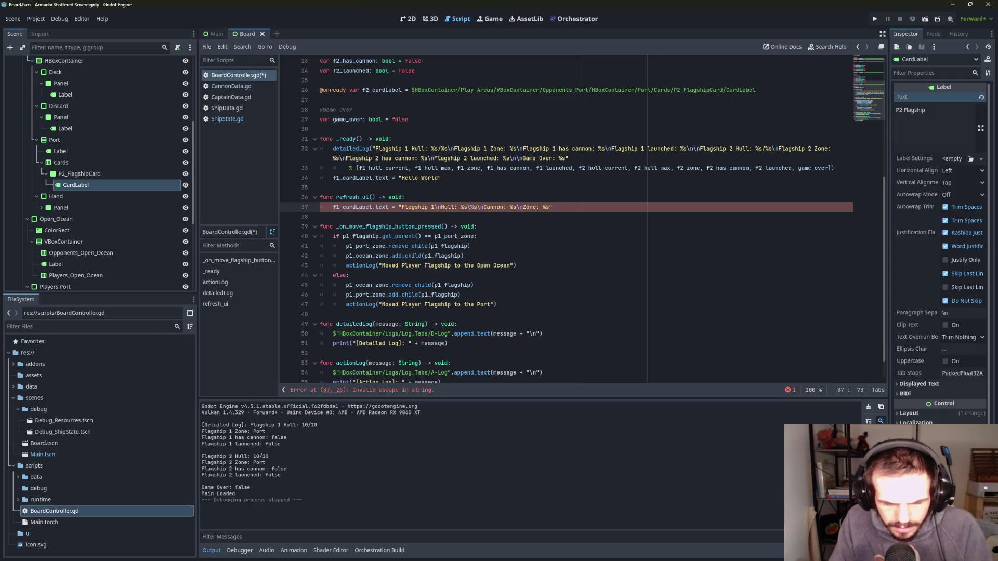
- Fill the format values with f1_hull_current, f1_hull_max, f1_has_cannon and f1_zone
{"action": "type", "text": "["}
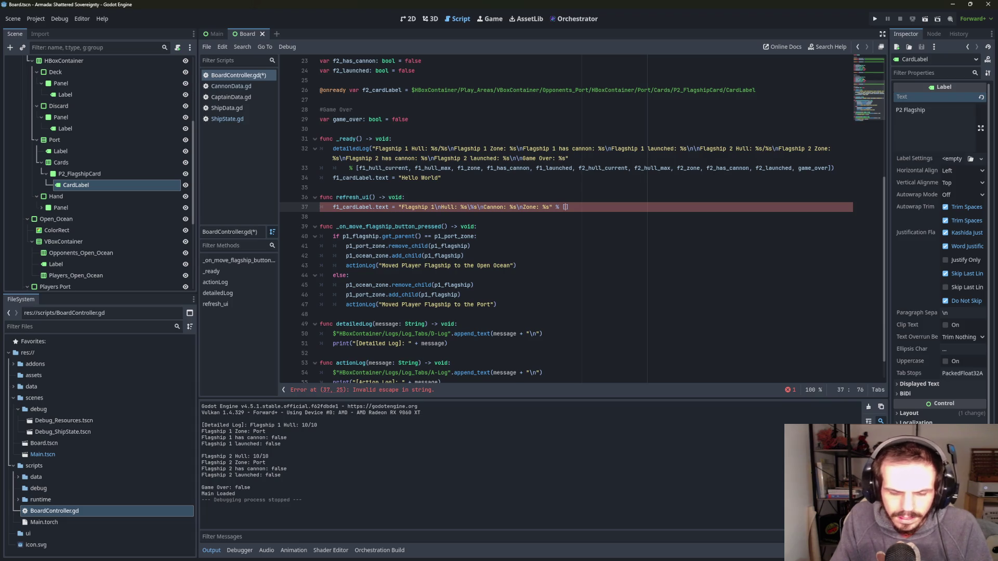
{"action": "type", "text": "f1"}
{"action": "key", "text": "Down"}
{"action": "key", "text": "Down"}
{"action": "key", "text": "Down"}
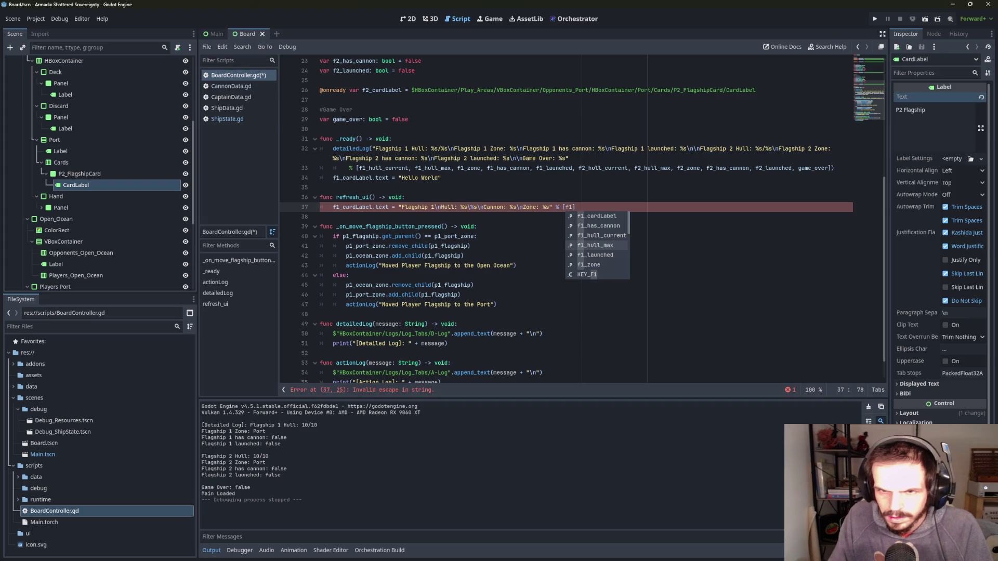
{"action": "key", "text": "Up"}
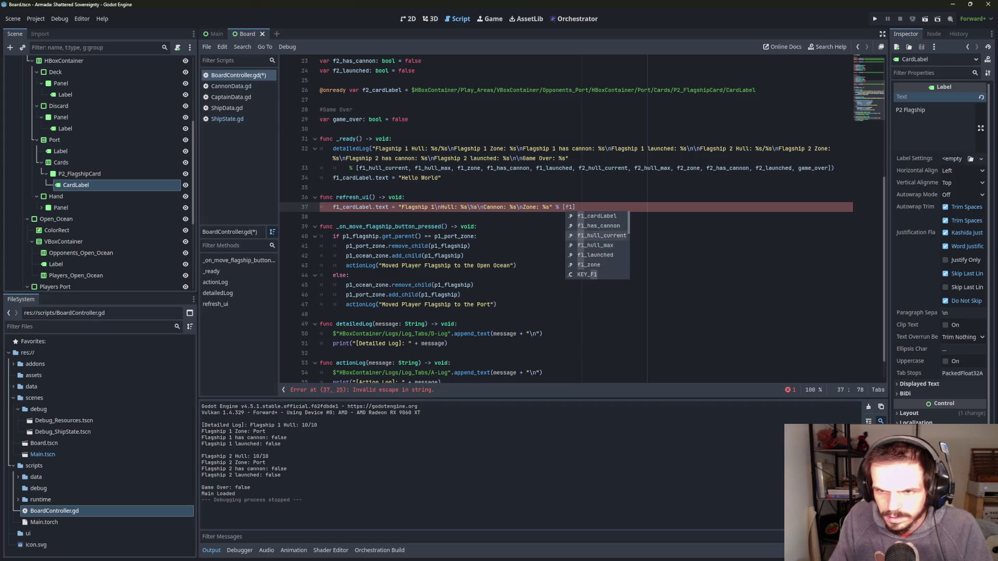
{"action": "key", "text": "Return"}
{"action": "type", "text": ", f"}
{"action": "key", "text": "Down"}
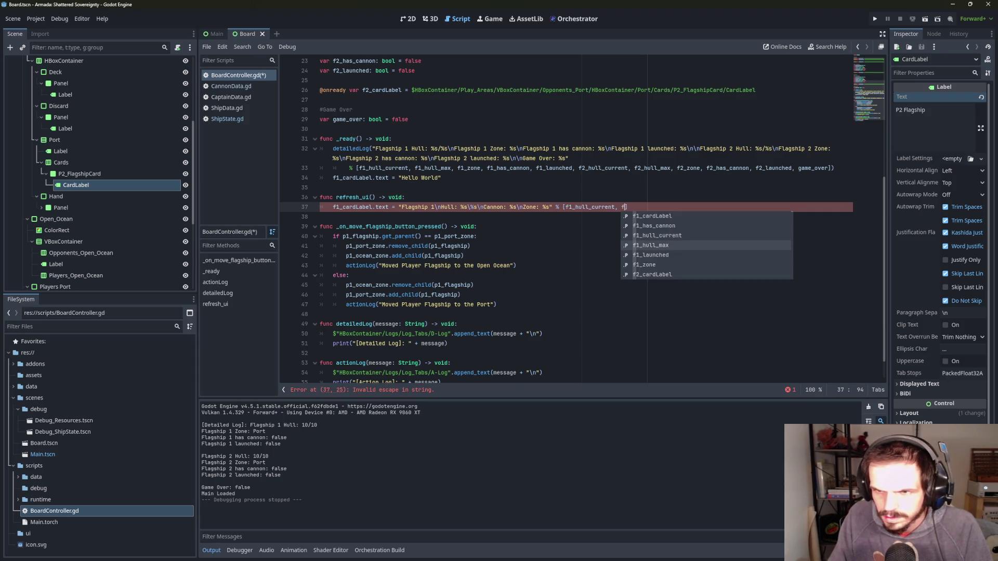
{"action": "key", "text": "Return"}
{"action": "type", "text": ", f"}
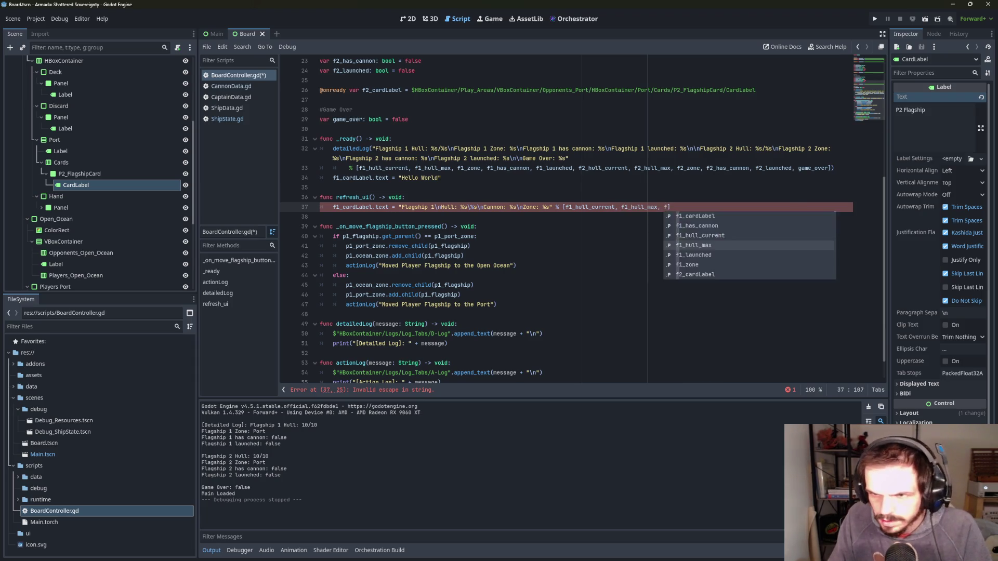
{"action": "key", "text": "Up"}
{"action": "key", "text": "Up"}
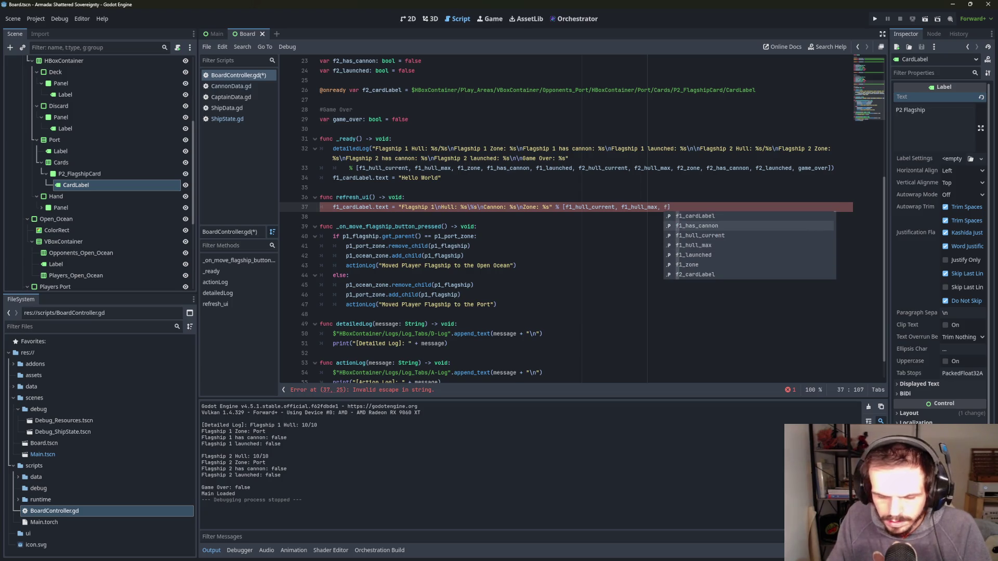
{"action": "key", "text": "Return"}
{"action": "type", "text": ", f"}
{"action": "key", "text": "Down"}
{"action": "key", "text": "Down"}
{"action": "key", "text": "Down"}
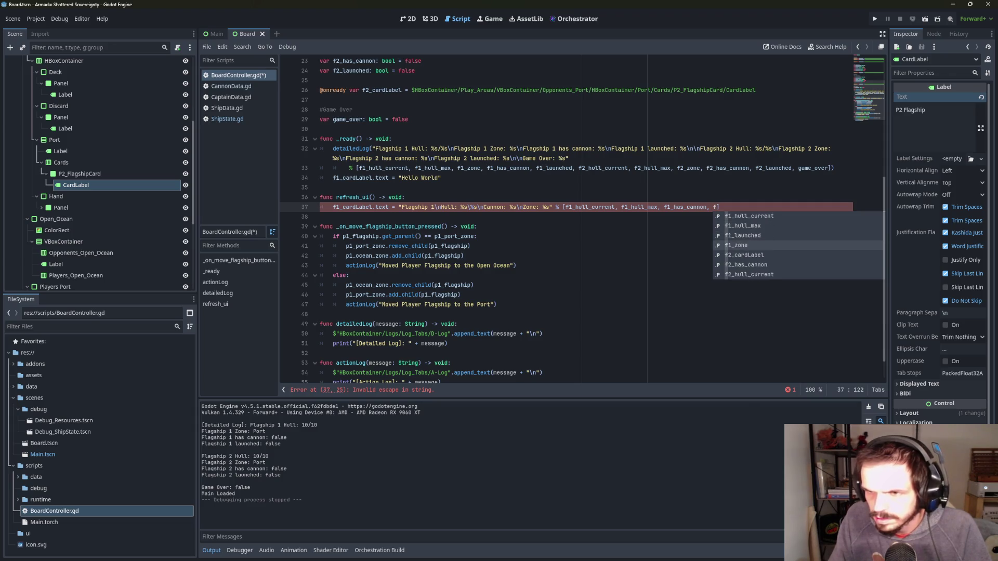
{"action": "key", "text": "Return"}
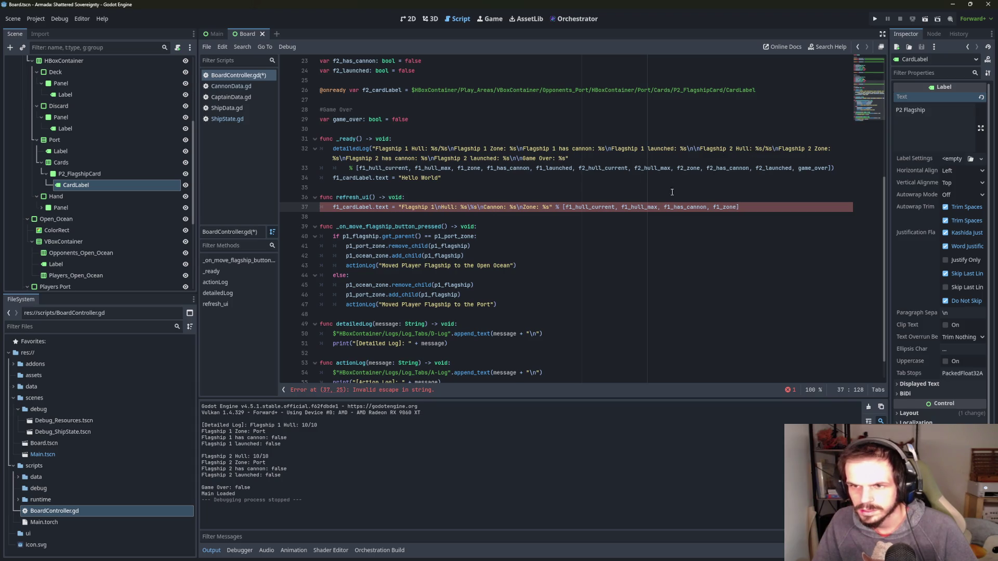
{"action": "left_click", "coordinate": [567, 233]}
- Review lines 37–40 of refresh_ui, scrolling through BoardController.gd
{"action": "left_click", "coordinate": [725, 207]}
{"action": "left_click", "coordinate": [542, 234]}
{"action": "left_click", "coordinate": [649, 208]}
{"action": "left_click", "coordinate": [657, 231]}
{"action": "left_click", "coordinate": [633, 206]}
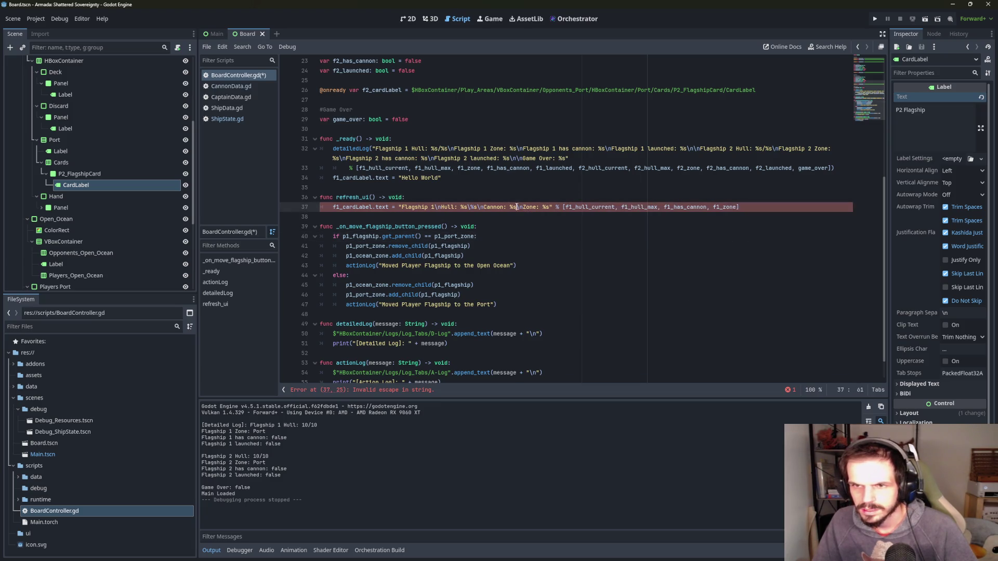
{"action": "scroll", "coordinate": [519, 263], "scroll_direction": "up", "scroll_amount": 5}
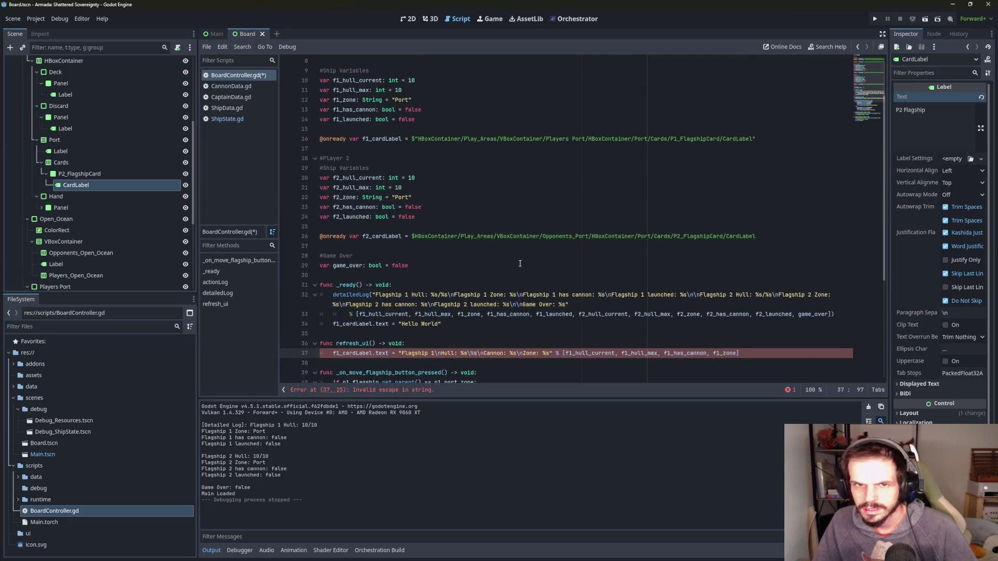
{"action": "scroll", "coordinate": [520, 264], "scroll_direction": "up", "scroll_amount": 3}
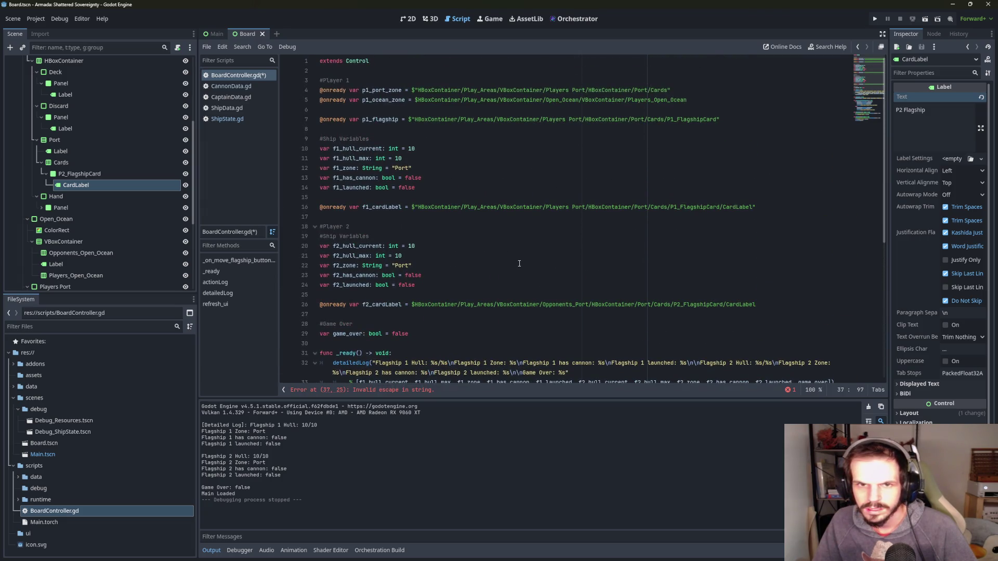
{"action": "scroll", "coordinate": [519, 263], "scroll_direction": "down", "scroll_amount": 5}
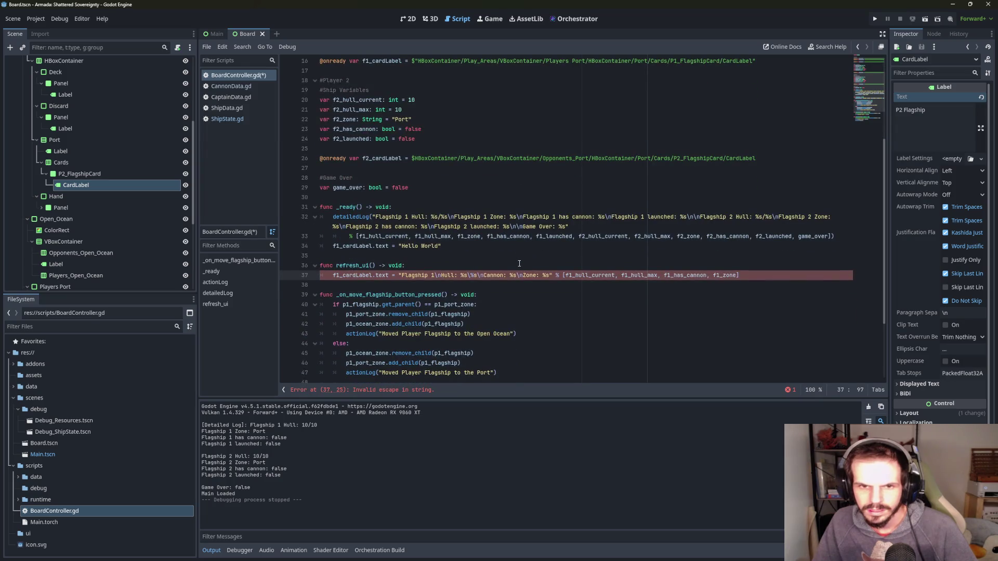
{"action": "scroll", "coordinate": [523, 310], "scroll_direction": "down", "scroll_amount": 1}
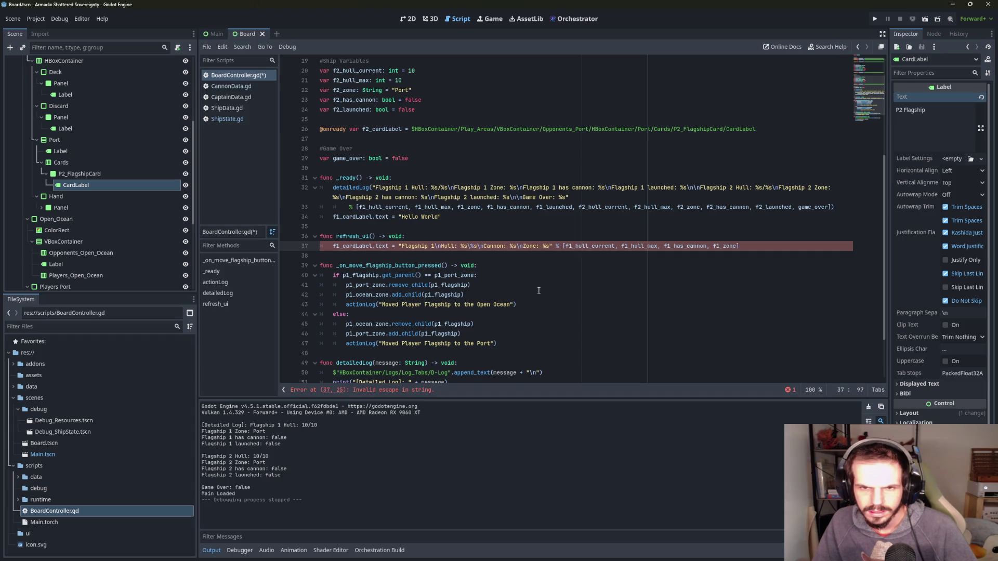
{"action": "scroll", "coordinate": [539, 290], "scroll_direction": "down", "scroll_amount": 1}
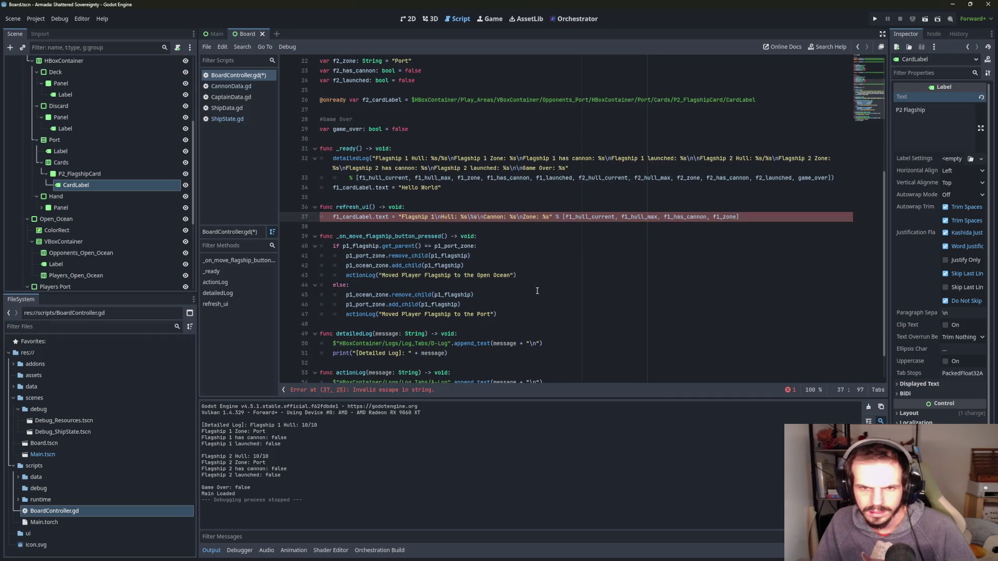
{"action": "scroll", "coordinate": [537, 291], "scroll_direction": "up", "scroll_amount": 1}
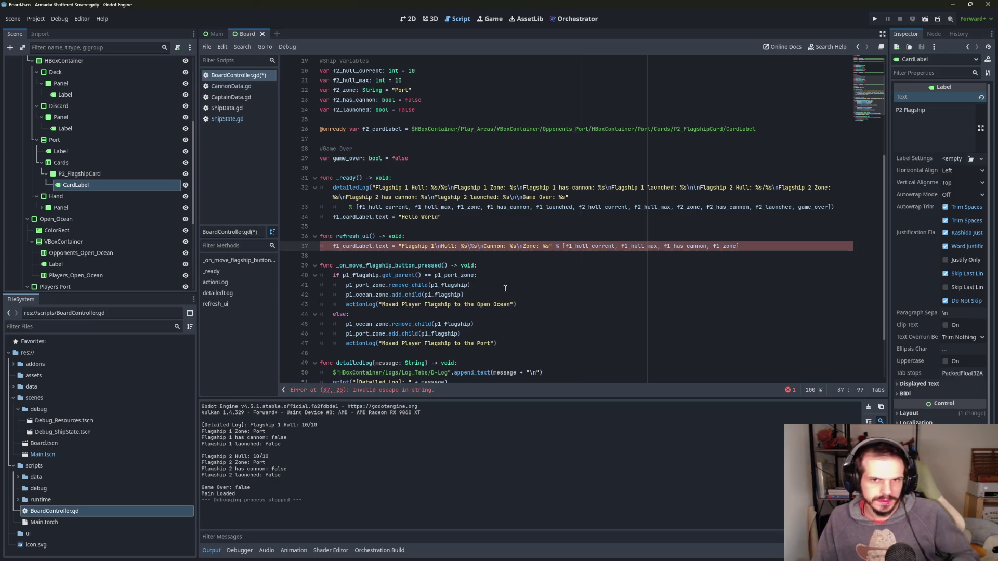
- Check lines 37 and 39 again, then minimize to the Windows desktop
{"action": "left_click", "coordinate": [764, 248]}
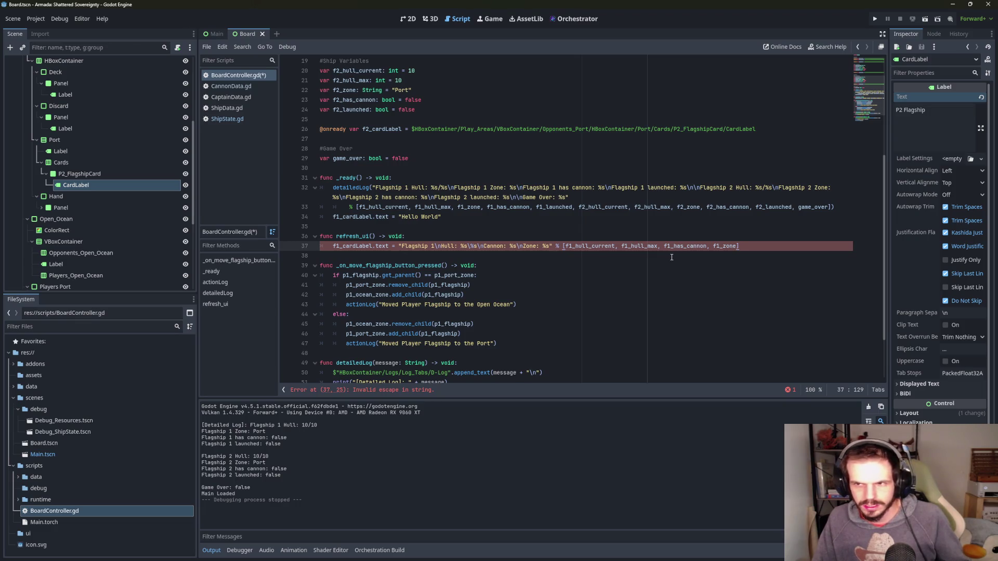
{"action": "left_click", "coordinate": [601, 263]}
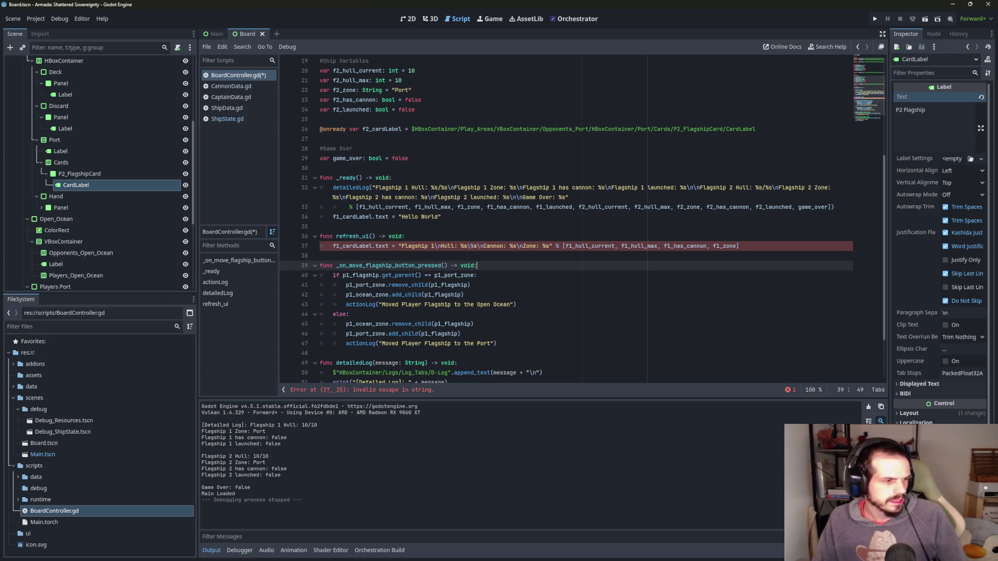
{"action": "key", "text": "super+d"}
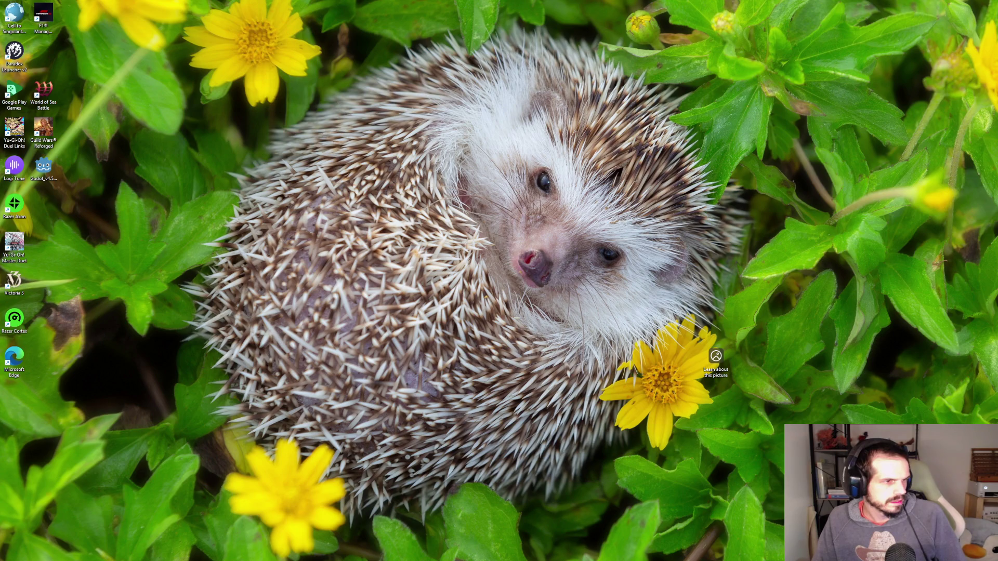
- Bring Godot back and delete the format-string tail of line 37
{"action": "key", "text": "super+d"}
{"action": "left_click", "coordinate": [571, 213]}
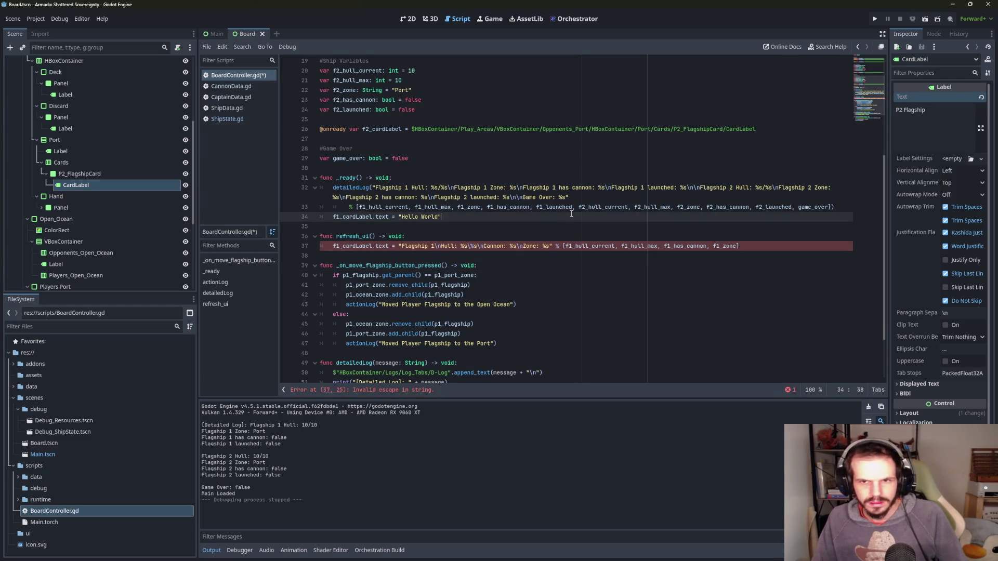
{"action": "left_click", "coordinate": [464, 246]}
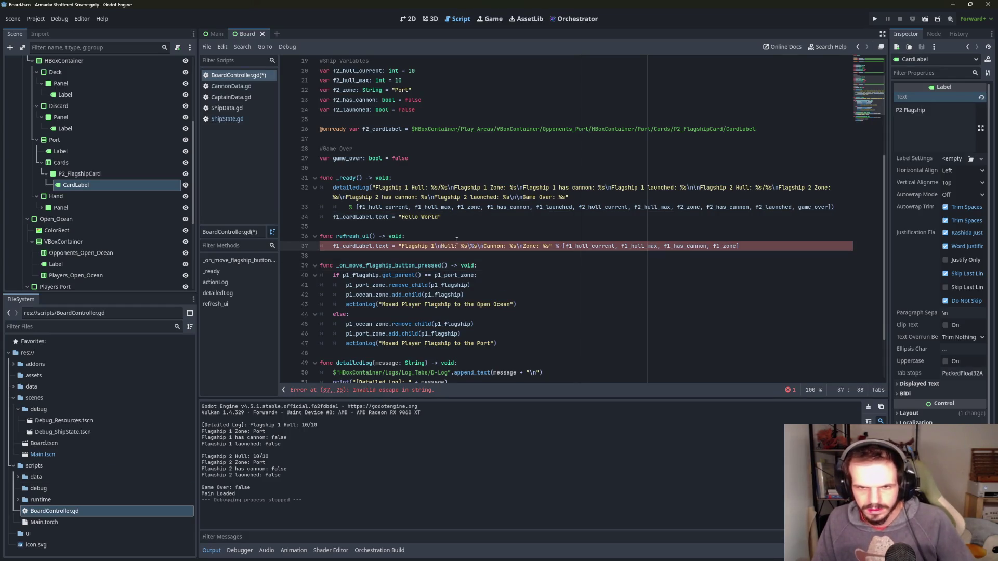
{"action": "left_click", "coordinate": [462, 247]}
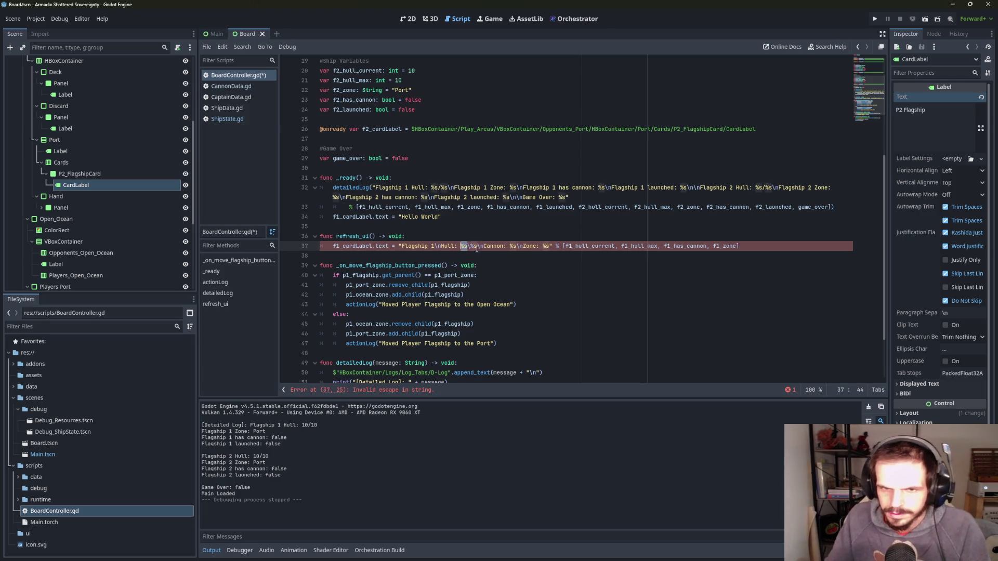
{"action": "left_click", "coordinate": [533, 246]}
{"action": "left_click_drag", "start_coordinate": [743, 247], "coordinate": [462, 250]}
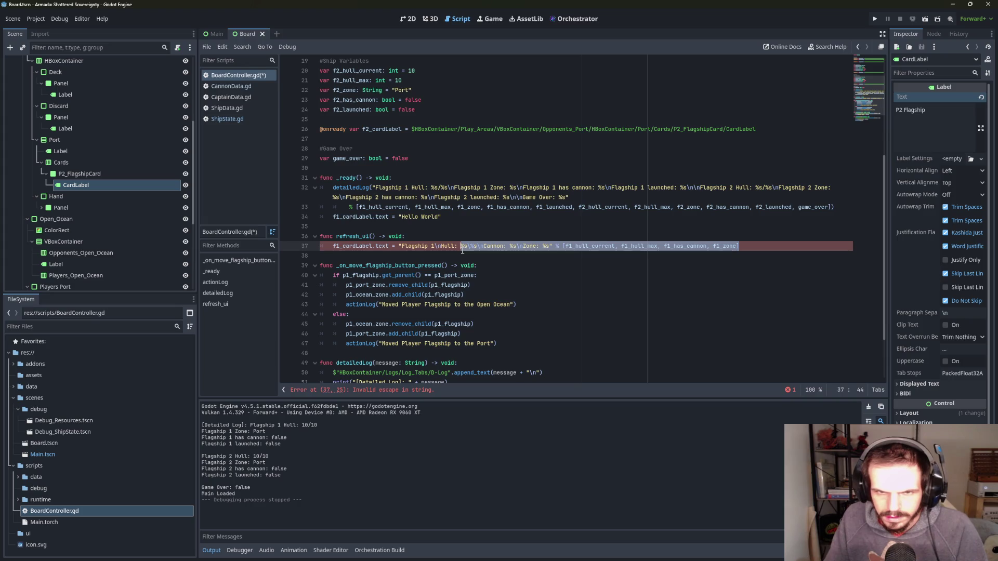
{"action": "left_click", "coordinate": [499, 267]}
{"action": "mouse_move", "coordinate": [738, 246]}
{"action": "left_mouse_down"}
{"action": "mouse_move", "coordinate": [440, 250]}
{"action": "mouse_move", "coordinate": [460, 248]}
{"action": "left_mouse_up"}
{"action": "key", "text": "BackSpace"}
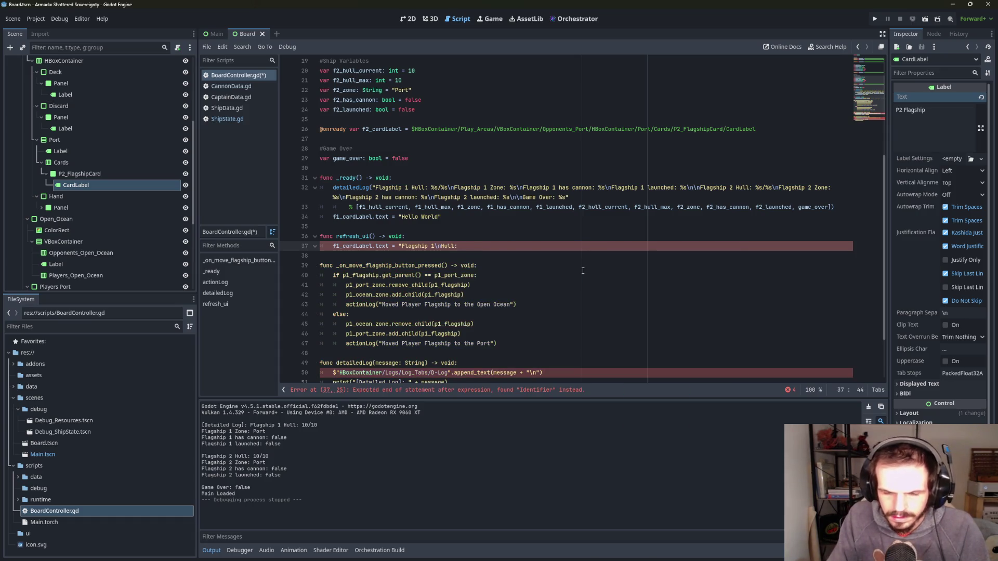
- Try a '" + f1_hull_current' concatenation, then undo back to the format-string version
{"action": "type", "text": "\" + "}
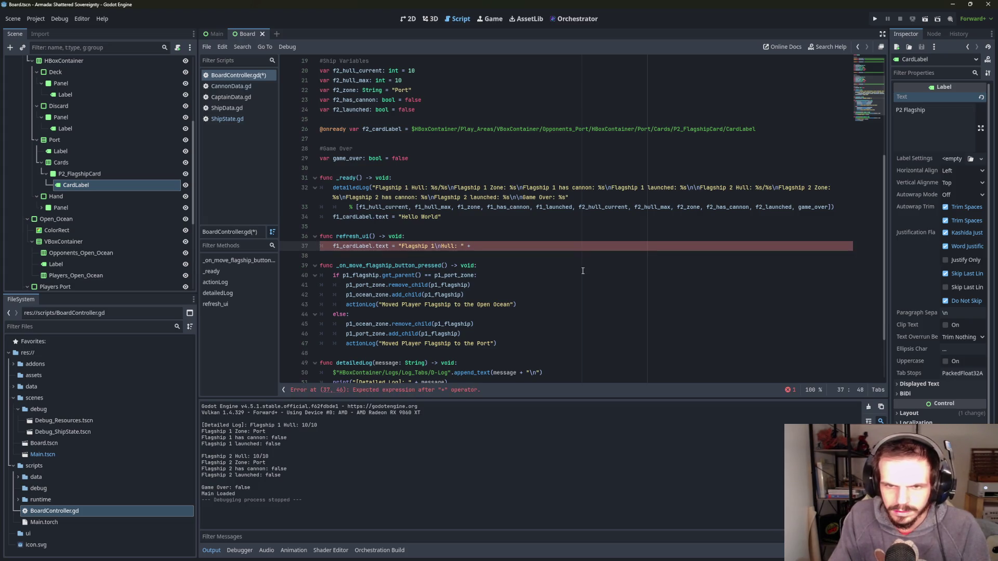
{"action": "type", "text": "f1"}
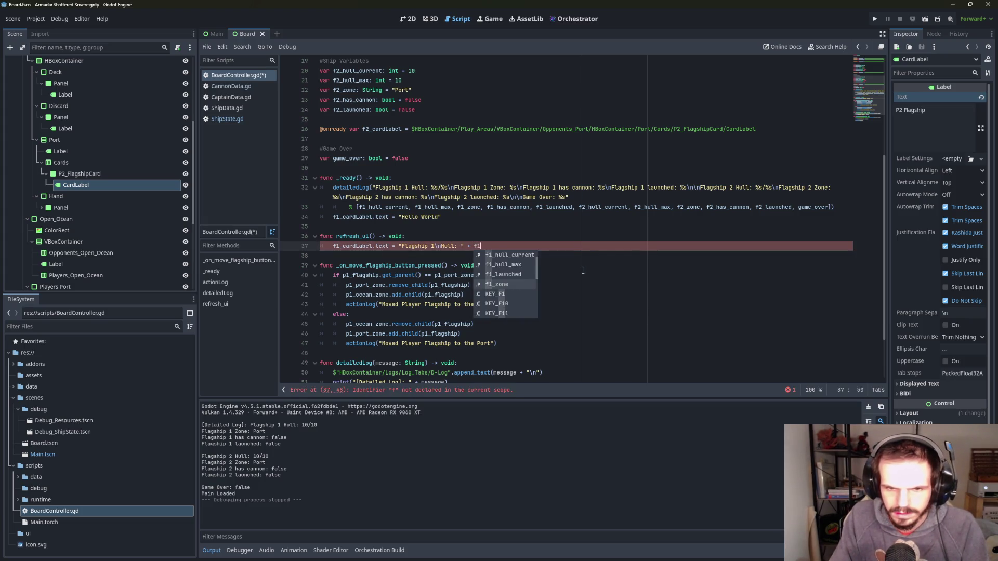
{"action": "key", "text": "Down"}
{"action": "key", "text": "Up"}
{"action": "key", "text": "Up"}
{"action": "key", "text": "Up"}
{"action": "key", "text": "Up"}
{"action": "key", "text": "Return"}
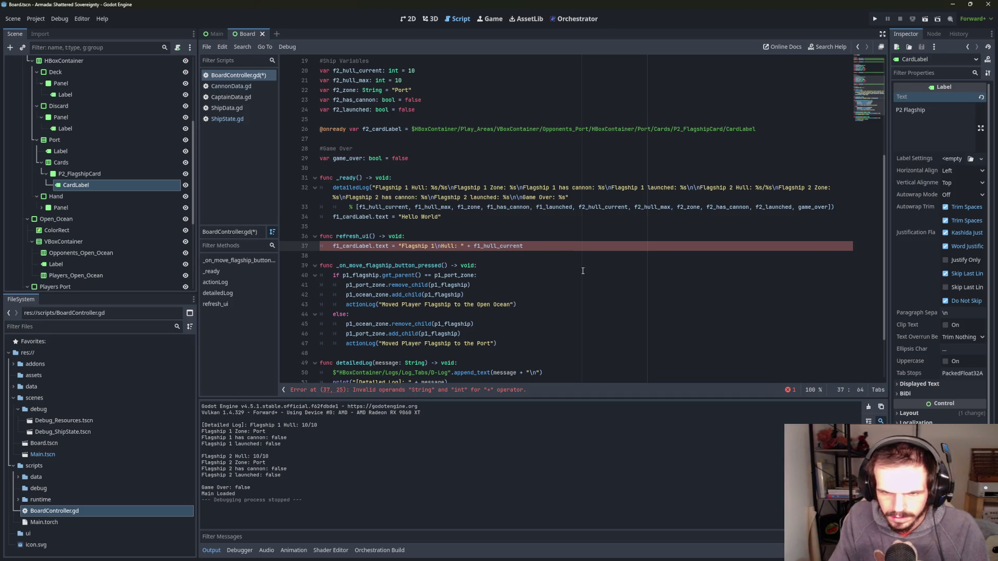
{"action": "key", "text": "ctrl+z"}
{"action": "key", "text": "ctrl+z"}
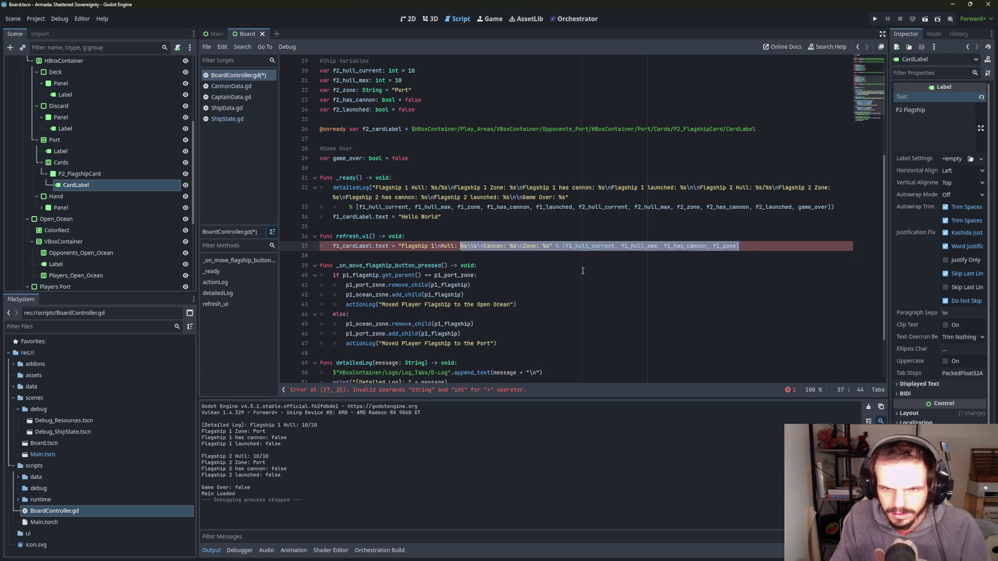
- Wrap line 37's whole "Flagship 1" format expression in parentheses
{"action": "left_click", "coordinate": [398, 248]}
{"action": "type", "text": "("}
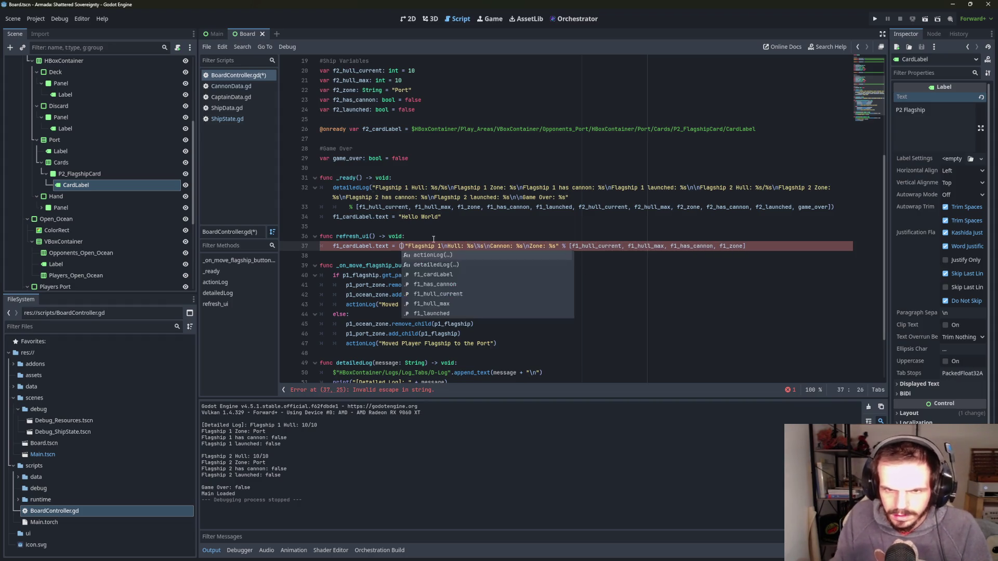
{"action": "left_click", "coordinate": [757, 251]}
{"action": "type", "text": ")"}
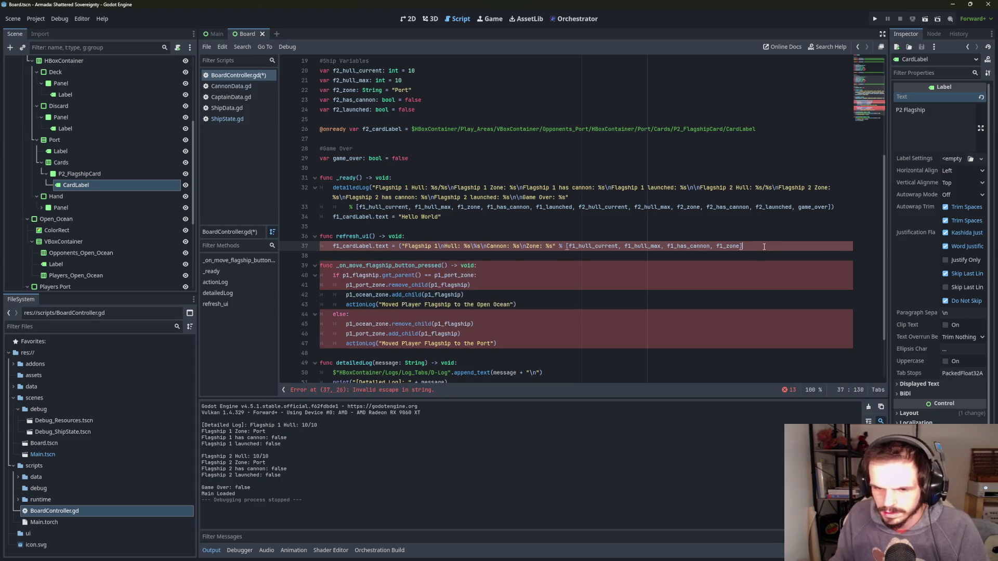
- Jump to the remaining invalid-escape error on line 37 and inspect its value list
{"action": "left_click", "coordinate": [653, 286]}
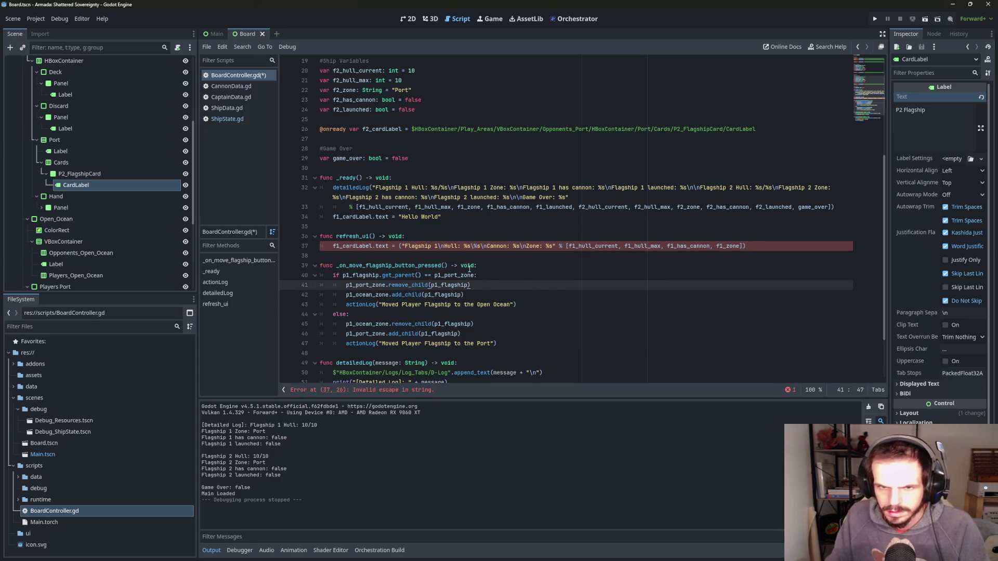
{"action": "left_click", "coordinate": [383, 390]}
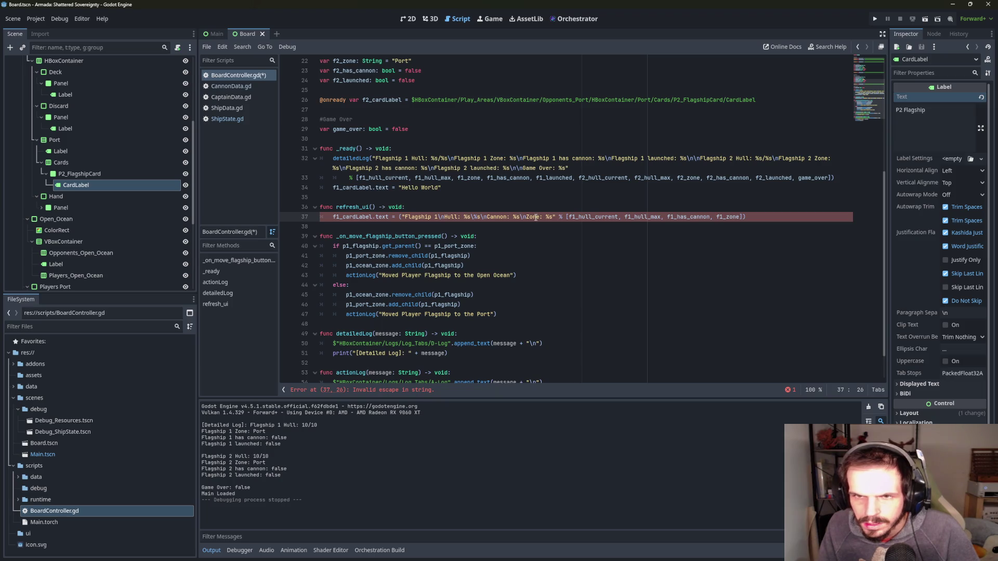
{"action": "left_click", "coordinate": [549, 242]}
{"action": "left_click", "coordinate": [557, 216]}
{"action": "left_click", "coordinate": [566, 217]}
{"action": "left_click", "coordinate": [592, 217]}
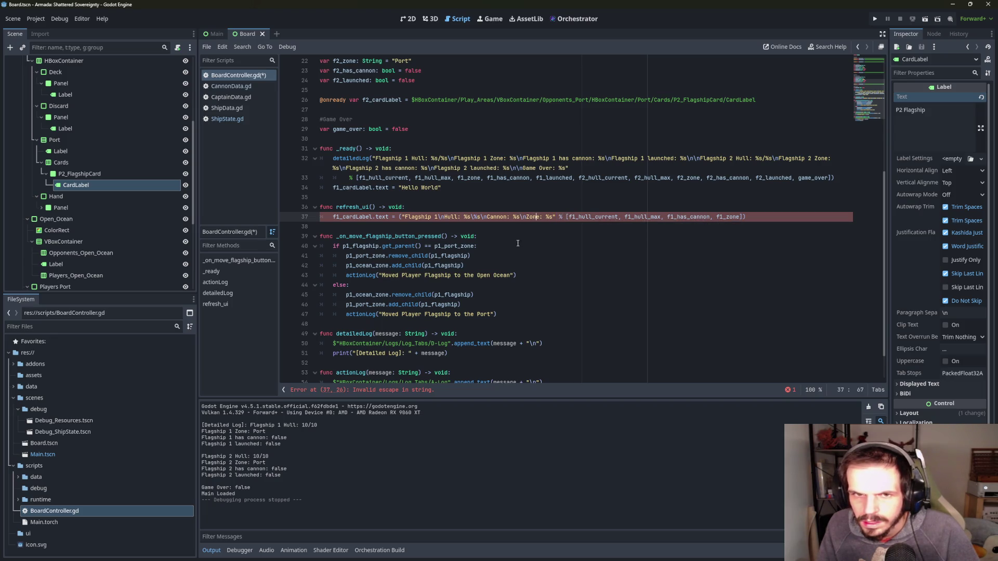
{"action": "left_click", "coordinate": [549, 255]}
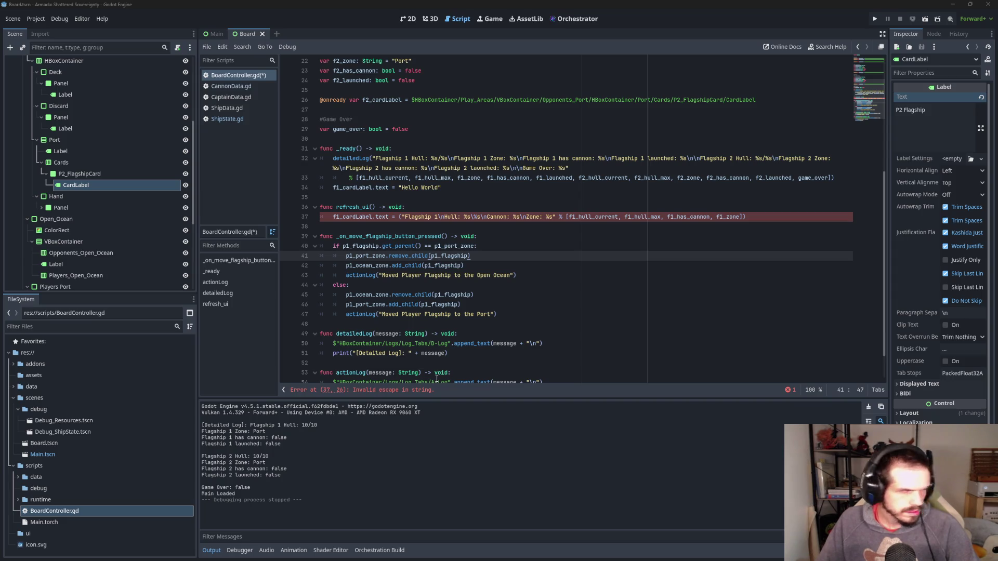
{"action": "left_click", "coordinate": [516, 230]}
- Replace the backslash in %s\%s with a slash so the hull text reads %s/%s
{"action": "left_click", "coordinate": [687, 217]}
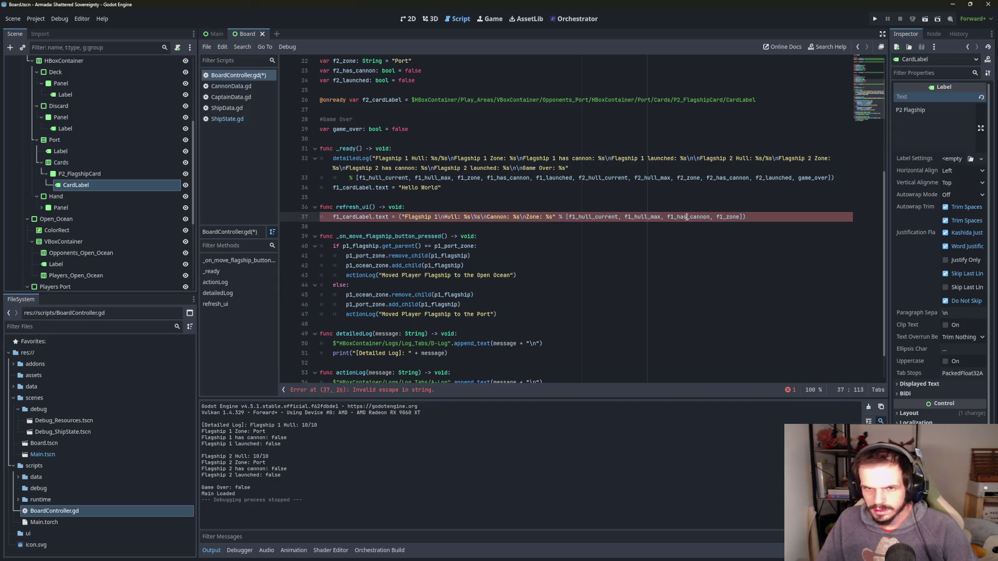
{"action": "left_click", "coordinate": [482, 217]}
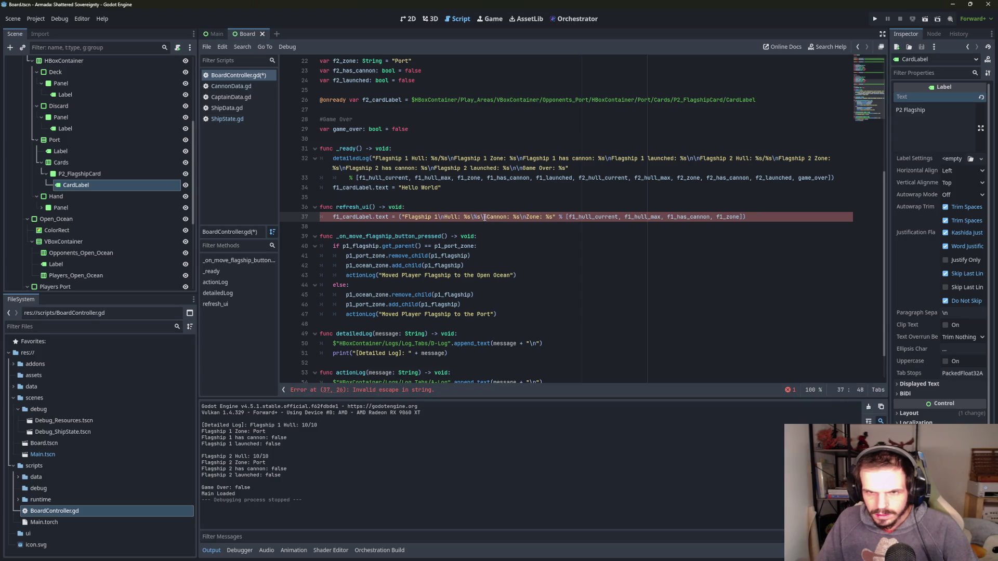
{"action": "left_click", "coordinate": [610, 231]}
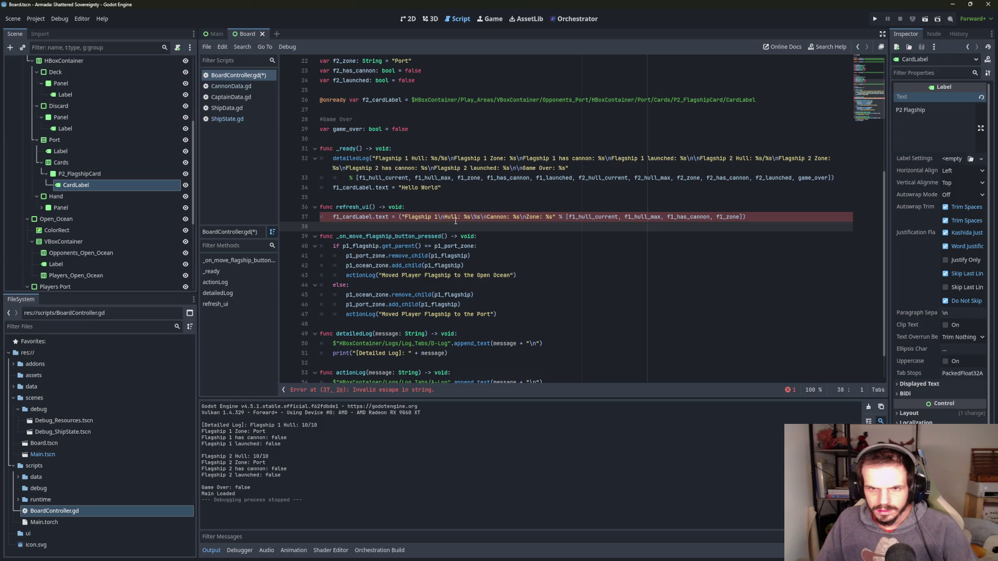
{"action": "left_click", "coordinate": [483, 219]}
{"action": "key", "text": "BackSpace"}
{"action": "type", "text": "/"}
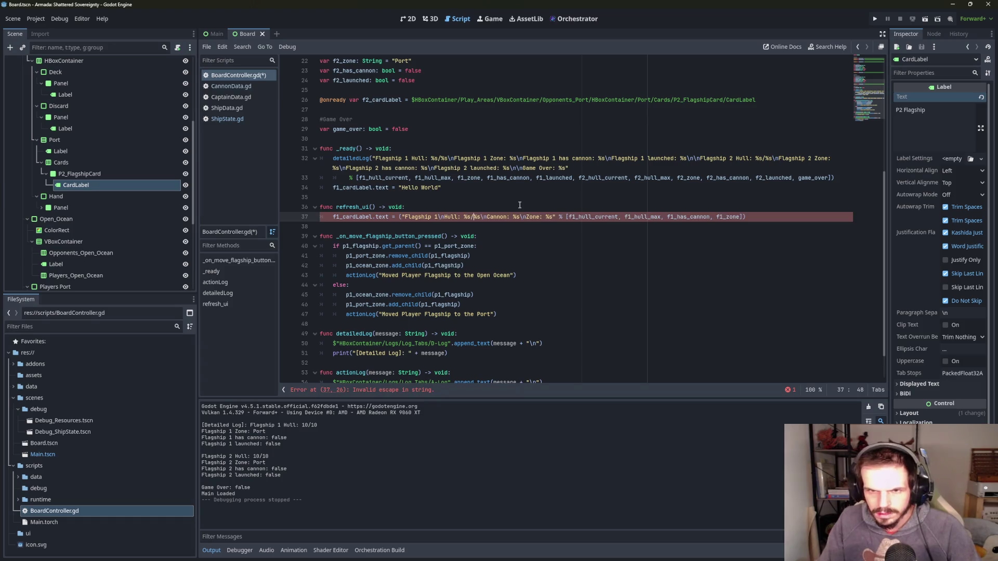
{"action": "left_click", "coordinate": [657, 285]}
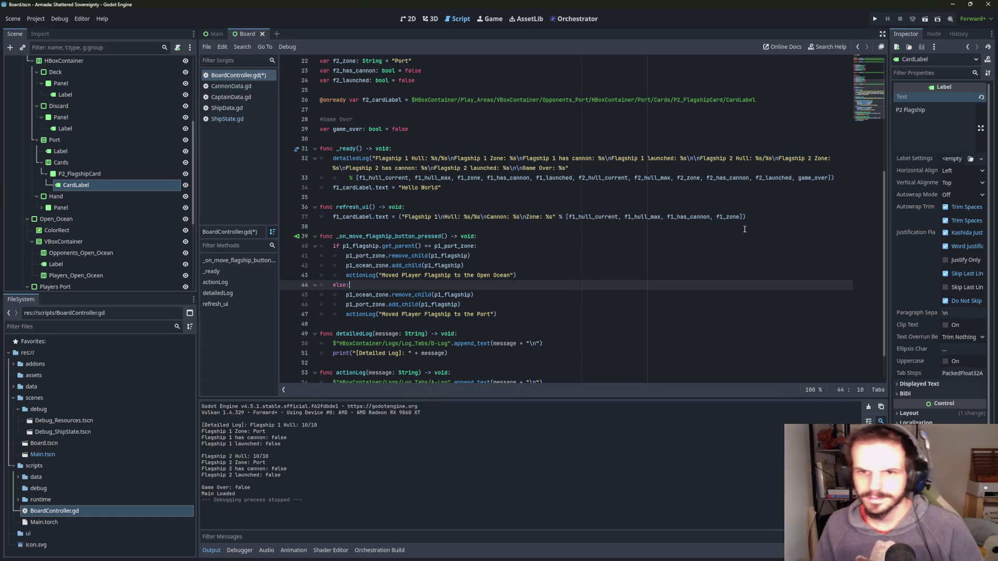
- Duplicate the card-label line as a new line 38 below it
{"action": "left_click_drag", "start_coordinate": [746, 217], "coordinate": [332, 214]}
{"action": "key", "text": "ctrl+c"}
{"action": "left_click", "coordinate": [802, 217]}
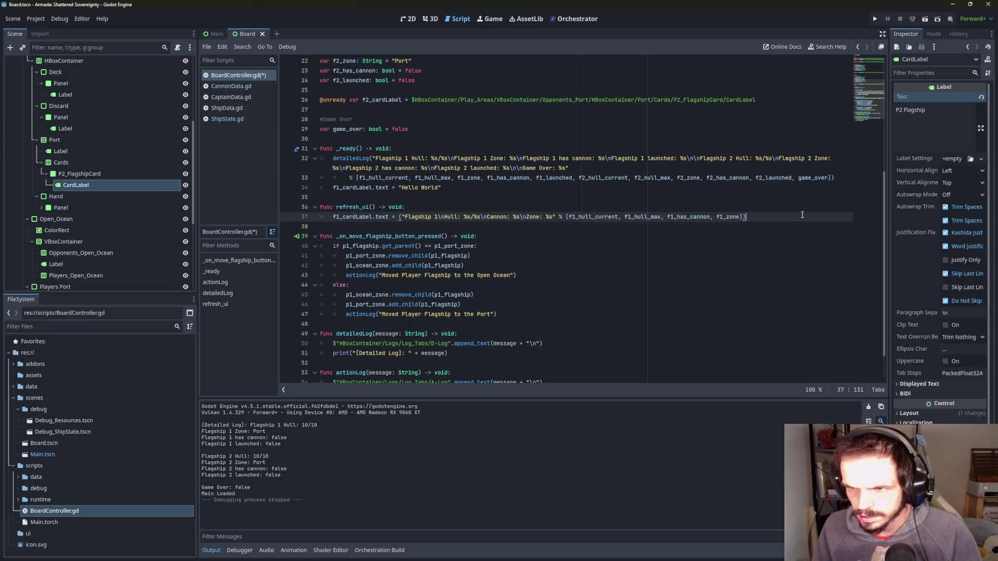
{"action": "key", "text": "Return"}
{"action": "key", "text": "ctrl+v"}
- On line 38, change f1_cardLabel to f2_cardLabel and f1_hull_current to f2_hull_current
{"action": "left_click", "coordinate": [341, 226]}
{"action": "key", "text": "Delete"}
{"action": "type", "text": "2"}
{"action": "key", "text": "ctrl+Right"}
{"action": "key", "text": "ctrl+Right"}
{"action": "key", "text": "ctrl+Right"}
{"action": "key", "text": "Right"}
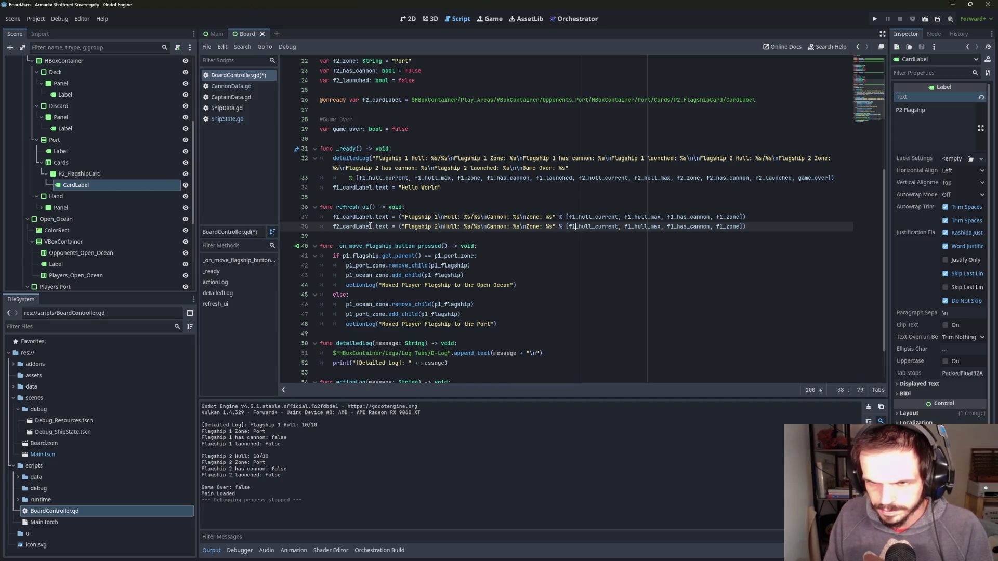
{"action": "key", "text": "Delete"}
{"action": "type", "text": "2"}
- Change f1_hull_max to f2_hull_max so the line ends with f2_has_cannon and f2_zone
{"action": "key", "text": "ctrl+Right"}
{"action": "key", "text": "Right"}
{"action": "key", "text": "Right"}
{"action": "key", "text": "Right"}
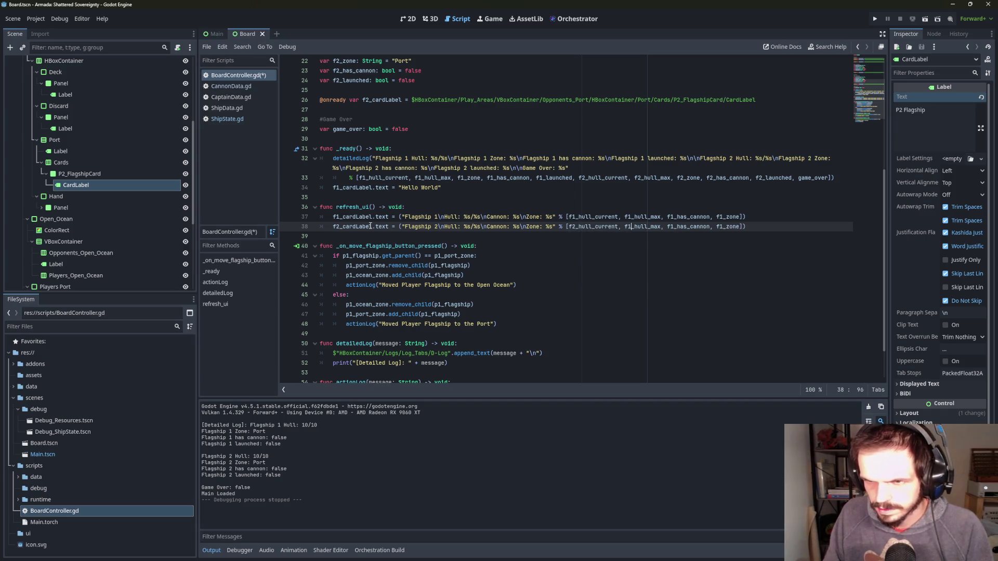
{"action": "key", "text": "BackSpace"}
{"action": "type", "text": "2"}
{"action": "key", "text": "ctrl+Right"}
{"action": "key", "text": "Right"}
{"action": "key", "text": "Right"}
{"action": "key", "text": "Right"}
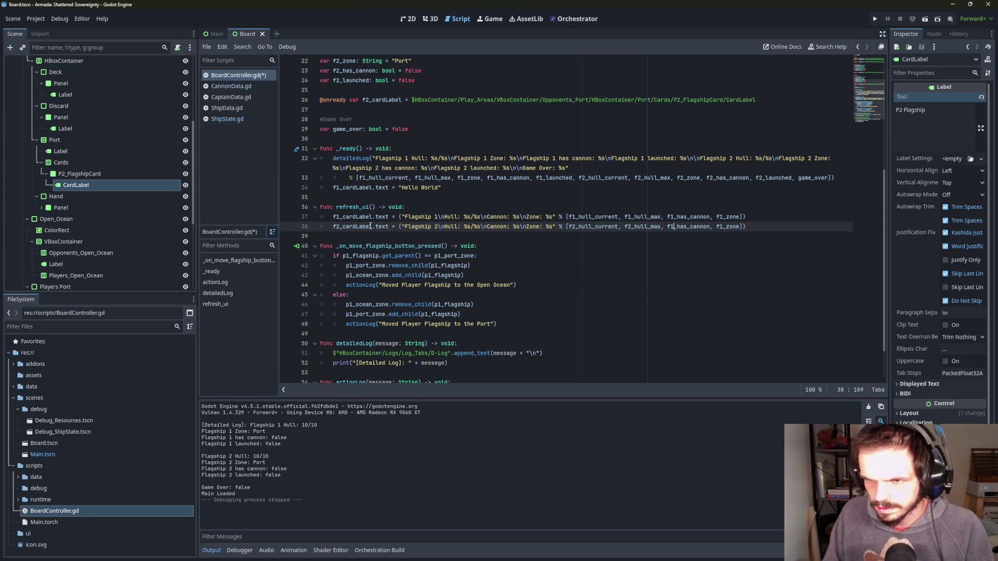
{"action": "key", "text": "ctrl+Right"}
{"action": "key", "text": "ctrl+Right"}
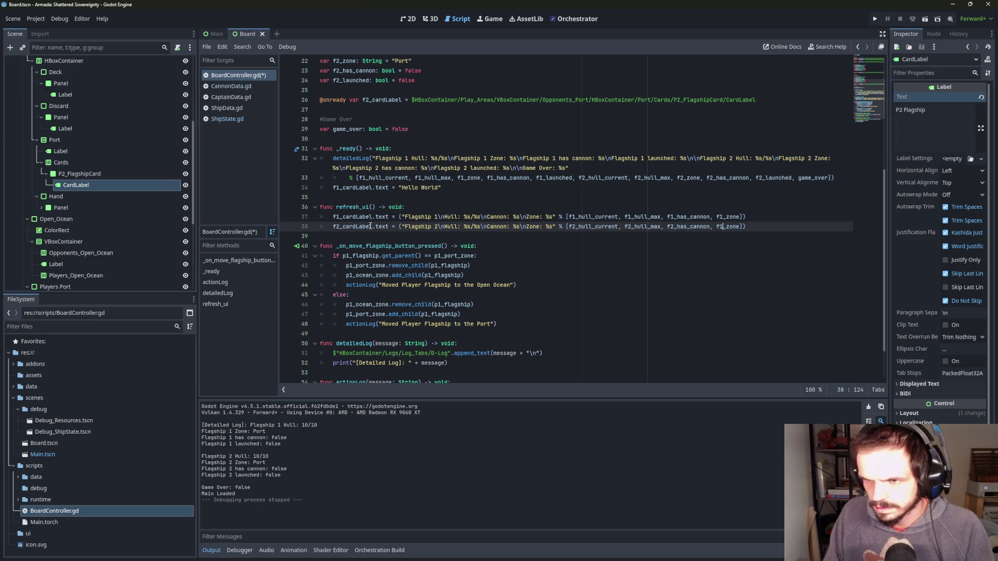
{"action": "left_click", "coordinate": [494, 188]}
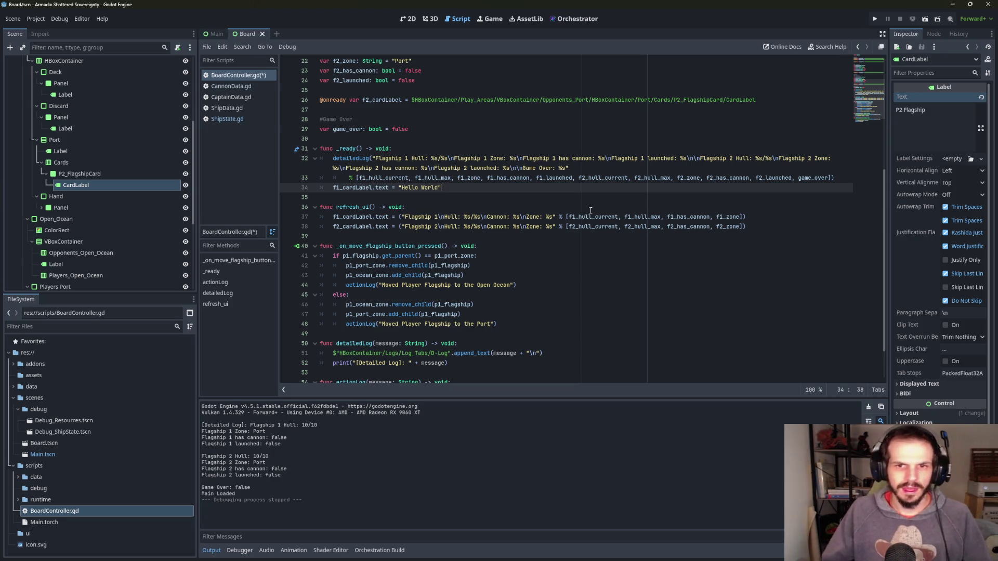
{"action": "scroll", "coordinate": [435, 196], "scroll_direction": "up", "scroll_amount": 3}
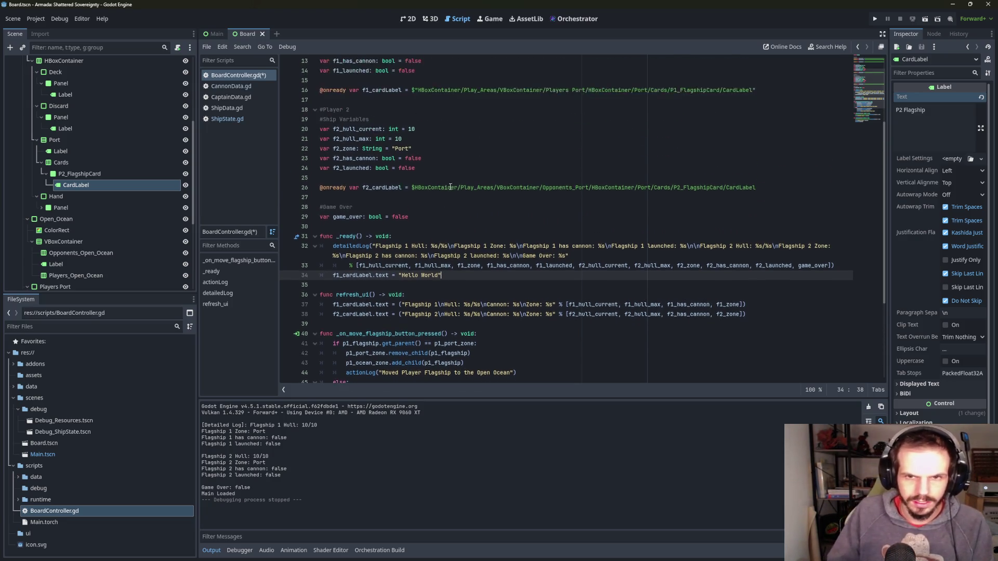
- Replace _ready's logging and Hello World lines with refresh_ui(), then run the project
{"action": "left_click", "coordinate": [416, 266]}
{"action": "left_click", "coordinate": [438, 289]}
{"action": "left_click", "coordinate": [513, 277]}
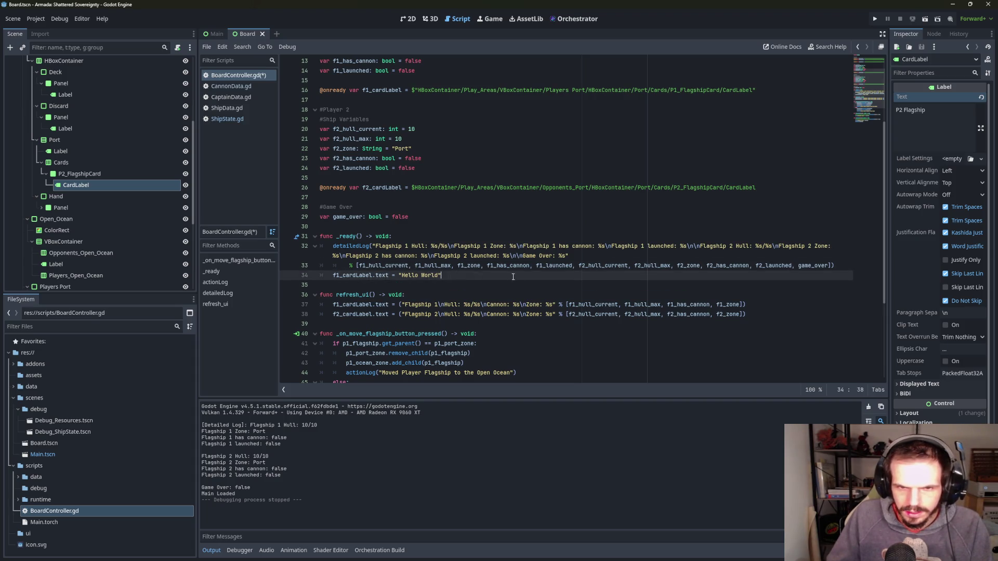
{"action": "mouse_move", "coordinate": [464, 277]}
{"action": "left_mouse_down"}
{"action": "mouse_move", "coordinate": [343, 266]}
{"action": "mouse_move", "coordinate": [271, 245]}
{"action": "left_mouse_up"}
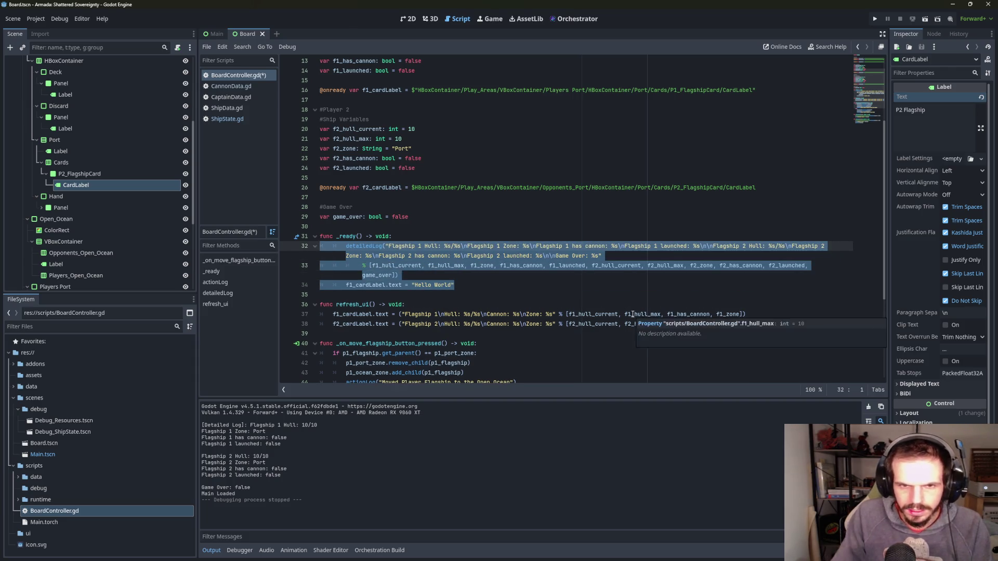
{"action": "type", "text": "\\"}
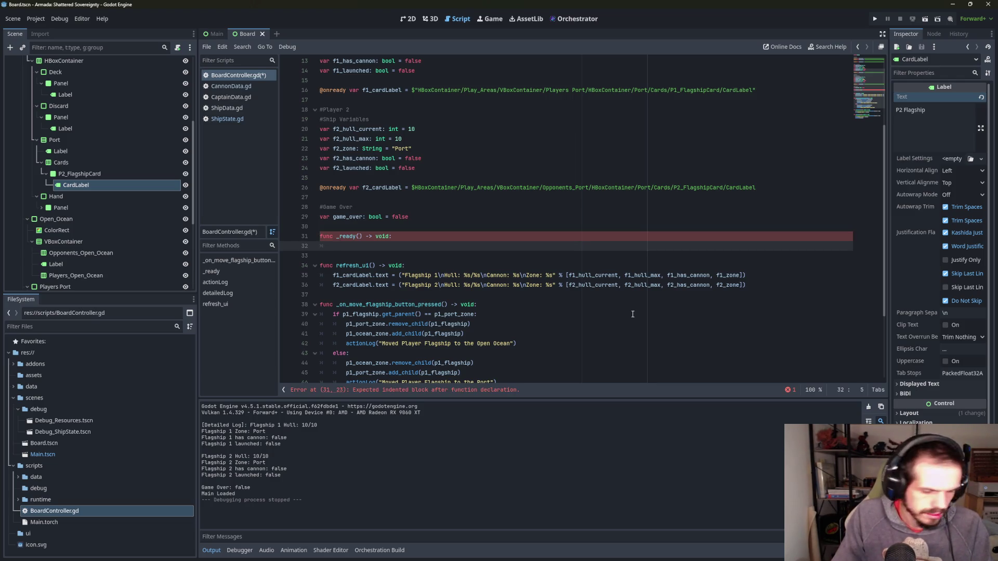
{"action": "type", "text": "re"}
{"action": "key", "text": "Return"}
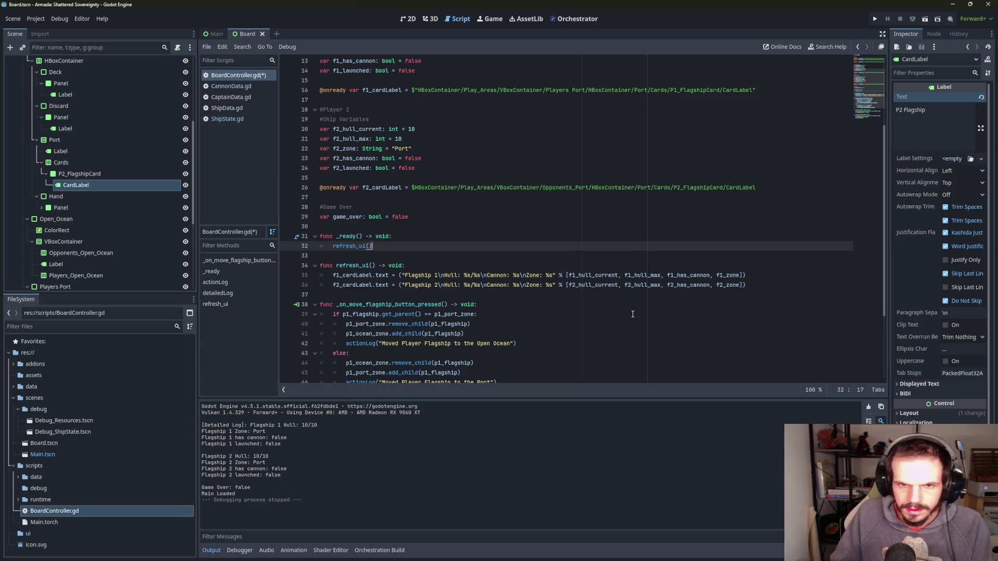
{"action": "left_click", "coordinate": [875, 19]}
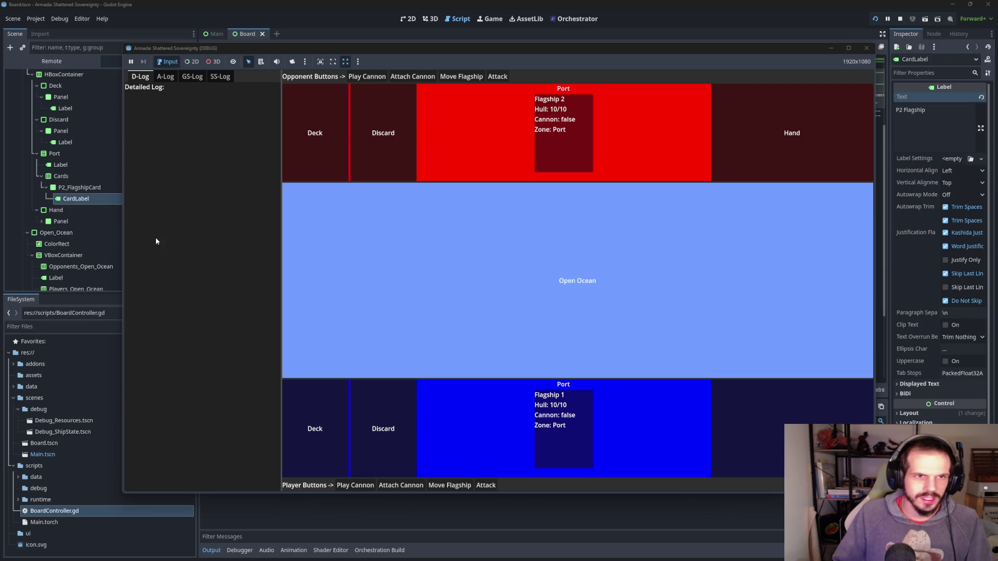
- Narrow the running game window to check both cards show Hull 10/10, Cannon false, Zone Port
{"action": "mouse_move", "coordinate": [119, 174]}
{"action": "left_mouse_down"}
{"action": "mouse_move", "coordinate": [229, 173]}
{"action": "mouse_move", "coordinate": [216, 173]}
{"action": "left_mouse_up"}
{"action": "scroll", "coordinate": [47, 156], "scroll_direction": "up", "scroll_amount": 3}
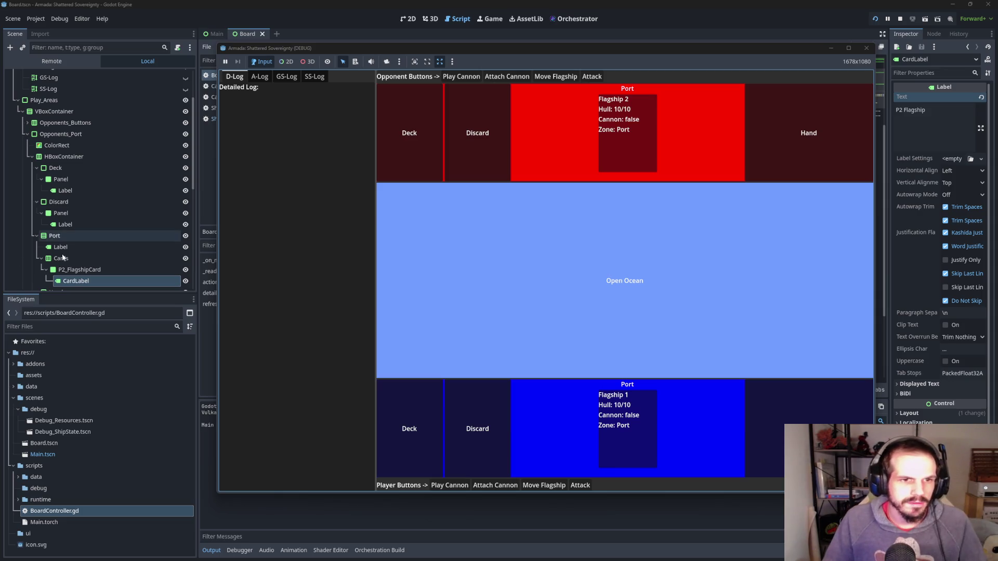
{"action": "scroll", "coordinate": [99, 258], "scroll_direction": "down", "scroll_amount": 10}
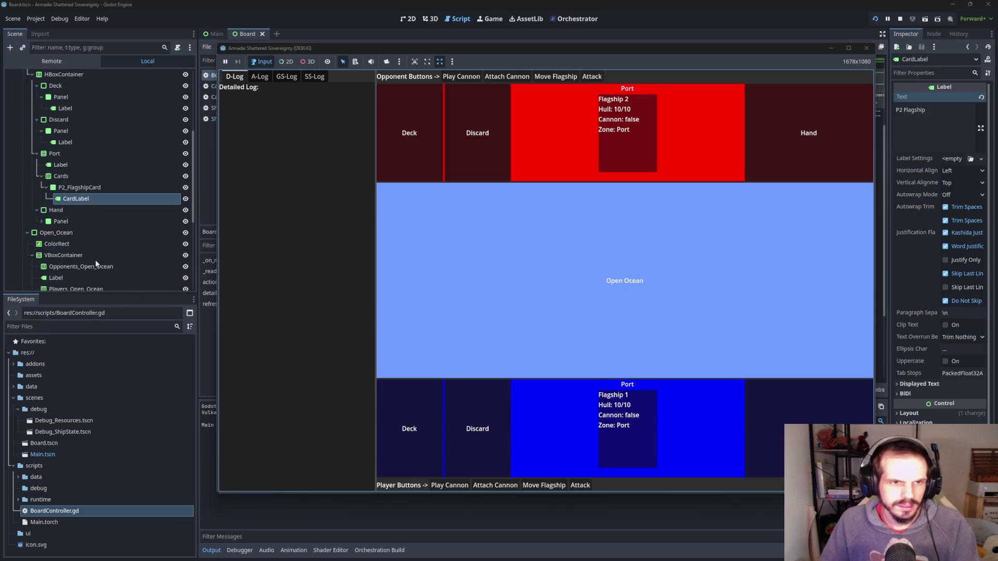
{"action": "scroll", "coordinate": [83, 237], "scroll_direction": "up", "scroll_amount": 10}
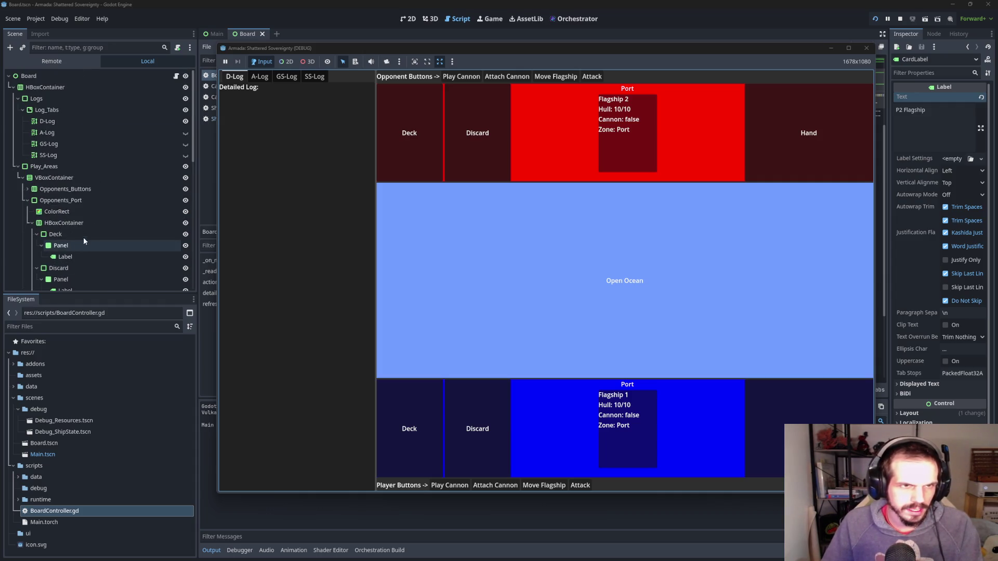
{"action": "left_click", "coordinate": [21, 110]}
- Collapse the Logs, Opponents_Port, Open_Ocean and Players Port branches to reveal the button nodes
{"action": "left_click", "coordinate": [18, 98]}
{"action": "left_click", "coordinate": [19, 110]}
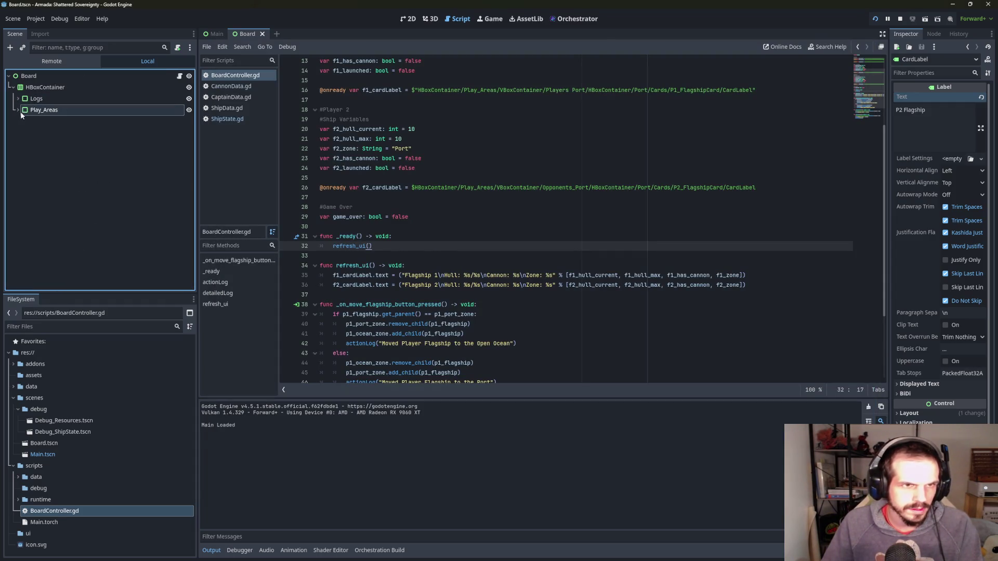
{"action": "left_click", "coordinate": [18, 110]}
{"action": "left_click", "coordinate": [21, 123]}
{"action": "left_click", "coordinate": [22, 123]}
{"action": "left_click", "coordinate": [23, 125]}
{"action": "left_click", "coordinate": [27, 143]}
{"action": "left_click", "coordinate": [27, 155]}
{"action": "left_click", "coordinate": [27, 166]}
{"action": "left_click", "coordinate": [27, 178]}
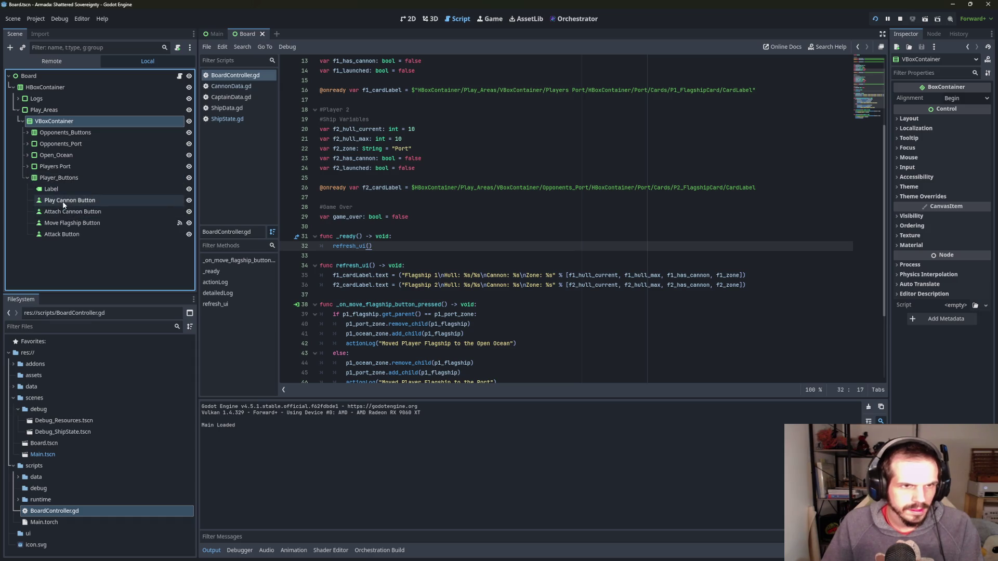
{"action": "scroll", "coordinate": [109, 179], "scroll_direction": "down", "scroll_amount": 1}
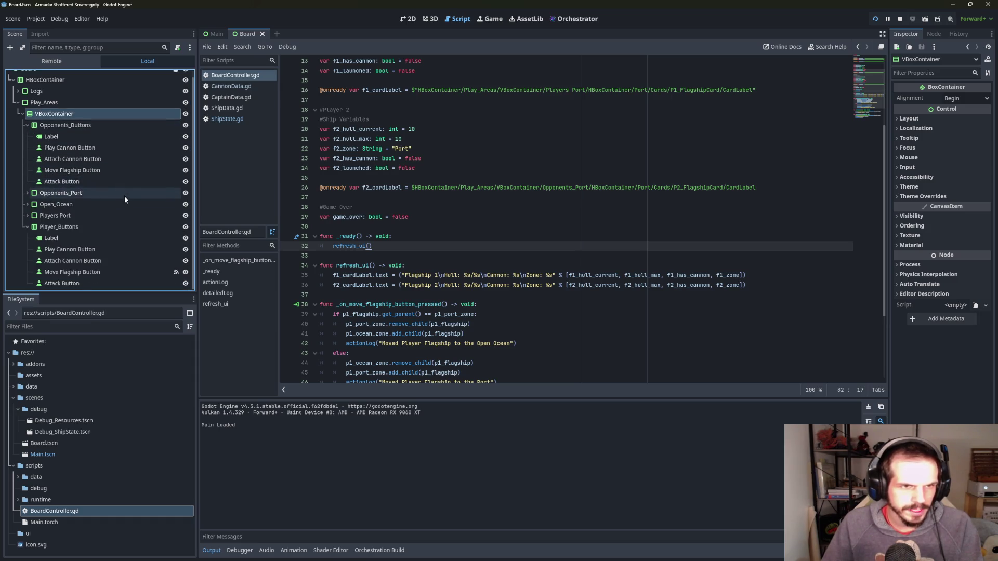
- Rename Play Cannon Button to P2_Play_Cannon_Button
{"action": "right_click", "coordinate": [79, 149]}
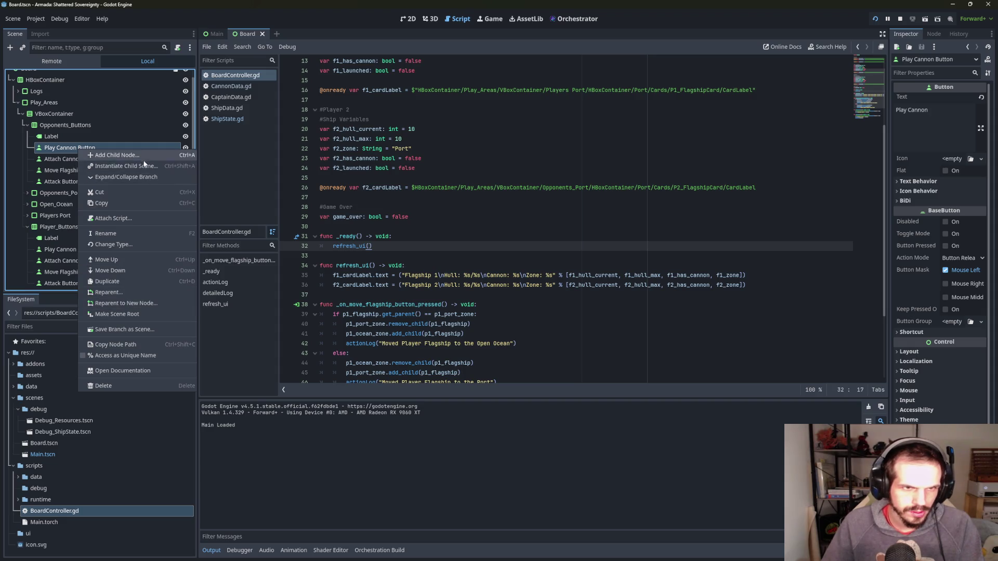
{"action": "left_click", "coordinate": [129, 232]}
{"action": "left_click", "coordinate": [46, 147]}
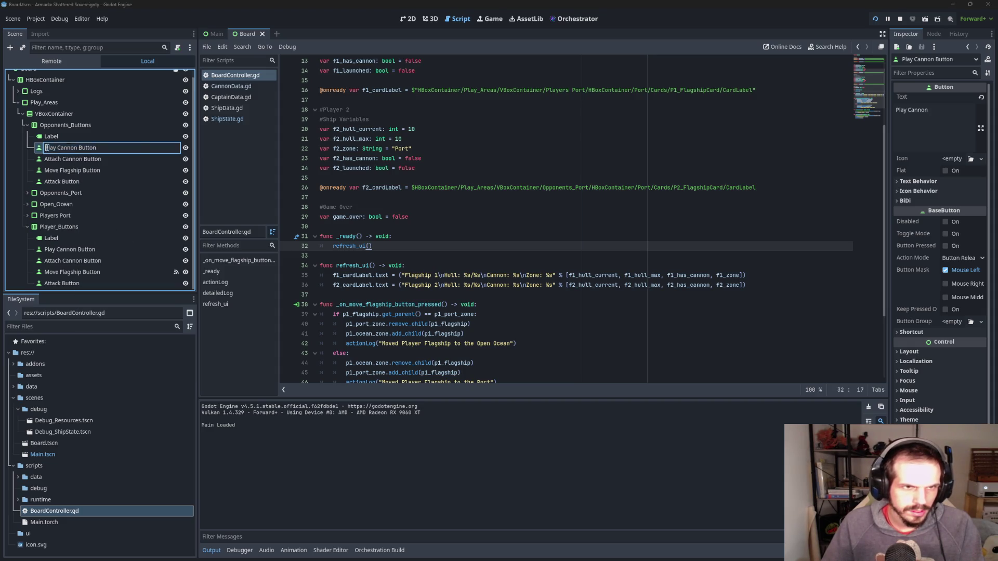
{"action": "type", "text": "P2_"}
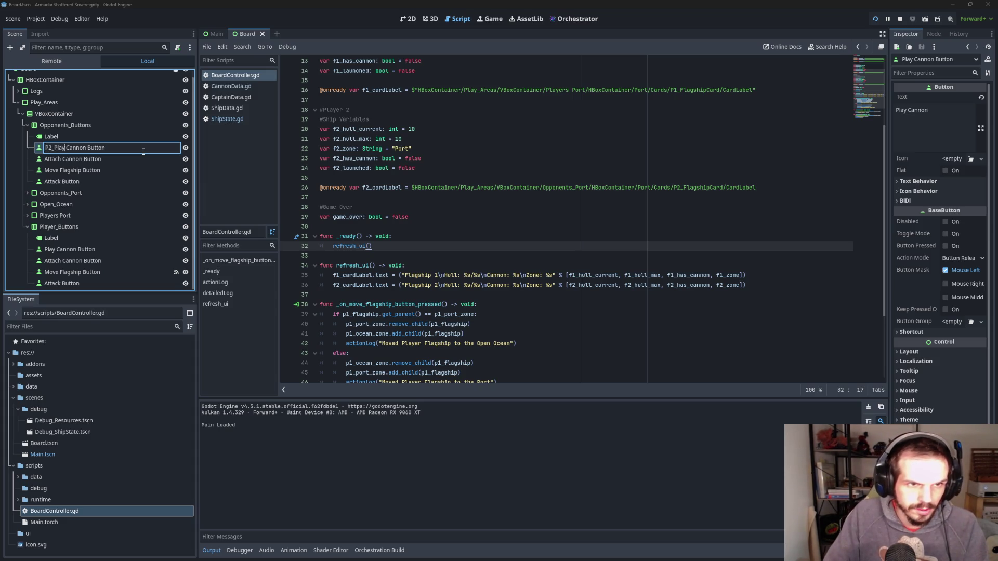
{"action": "key", "text": "ctrl+Right"}
{"action": "key", "text": "Delete"}
{"action": "type", "text": "_"}
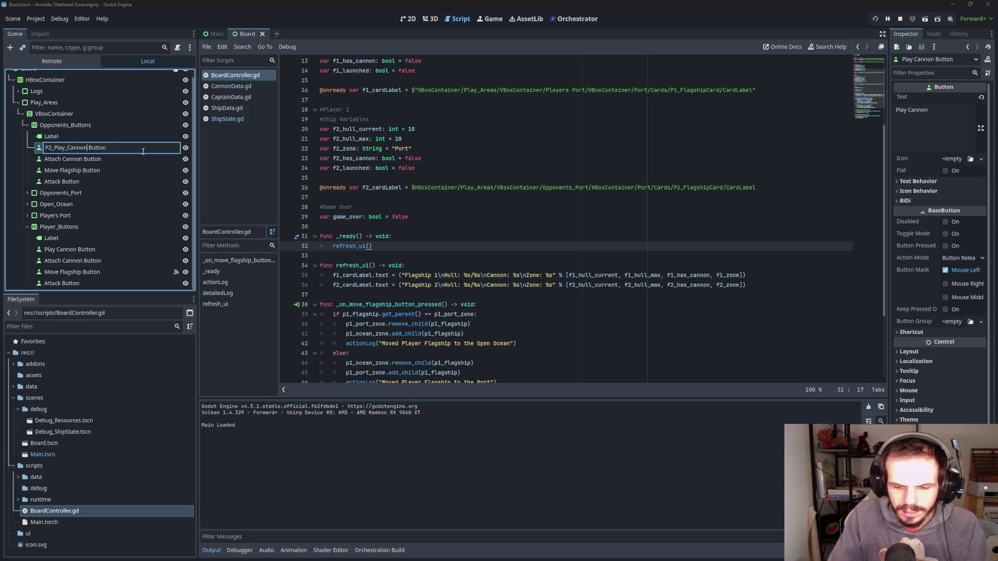
{"action": "key", "text": "Delete"}
{"action": "type", "text": "_"}
{"action": "key", "text": "Delete"}
{"action": "key", "text": "Return"}
- Rename Attach Cannon Button to P2_Attach_Cannon_Button
{"action": "left_click", "coordinate": [56, 163]}
{"action": "key", "text": "F2"}
{"action": "key", "text": "Home"}
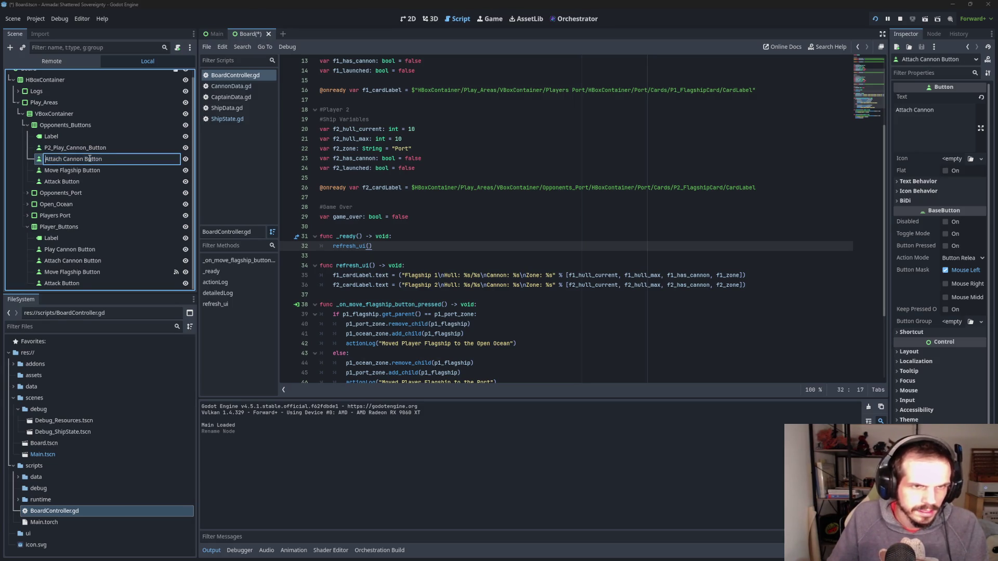
{"action": "type", "text": "P2_"}
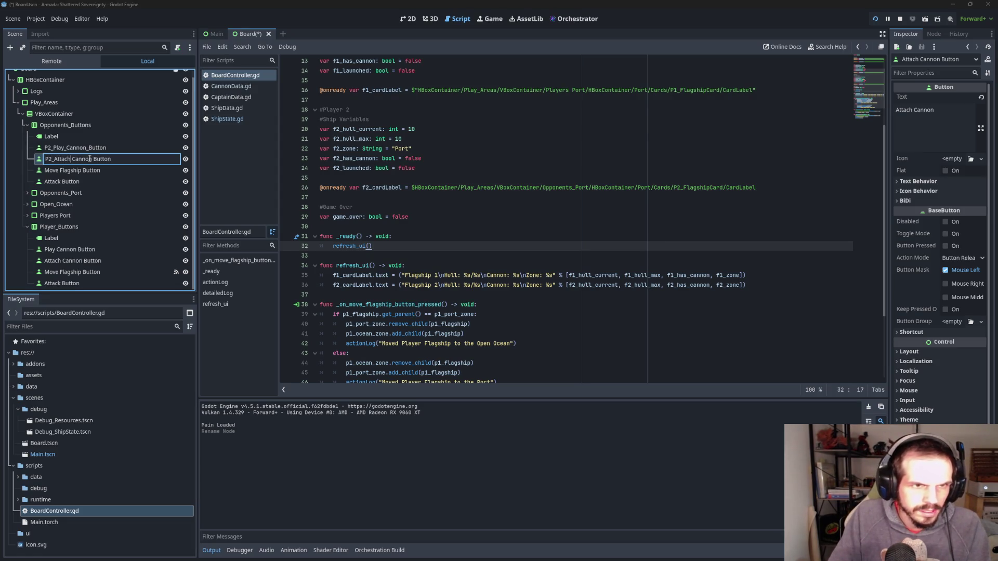
{"action": "key", "text": "ctrl+Right"}
{"action": "key", "text": "Delete"}
{"action": "type", "text": "_"}
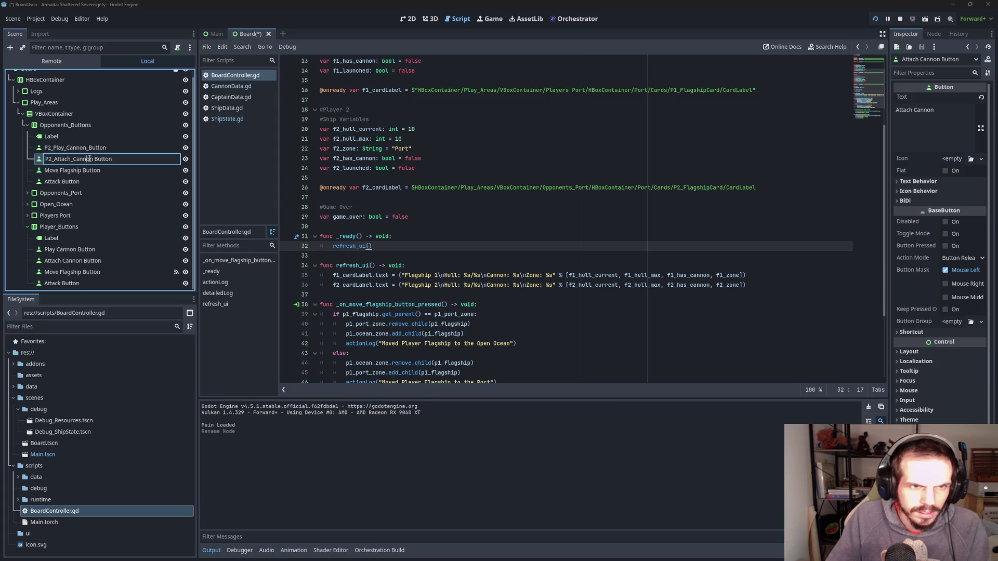
{"action": "key", "text": "ctrl+Right"}
{"action": "key", "text": "Delete"}
{"action": "type", "text": "_"}
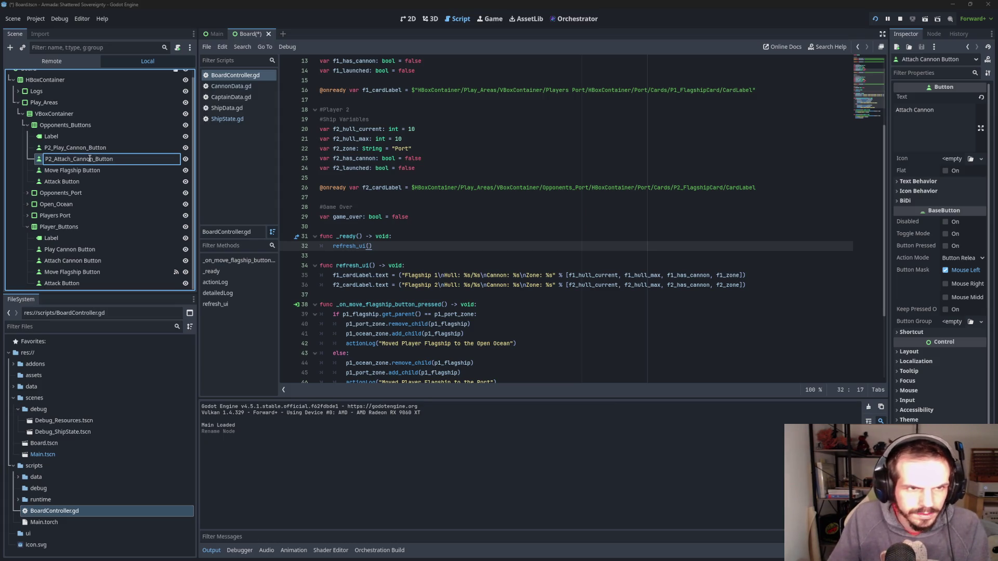
{"action": "key", "text": "Return"}
- Rename Move Flagship Button to P2_Move_Flagship_Button
{"action": "left_click", "coordinate": [54, 171]}
{"action": "key", "text": "F2"}
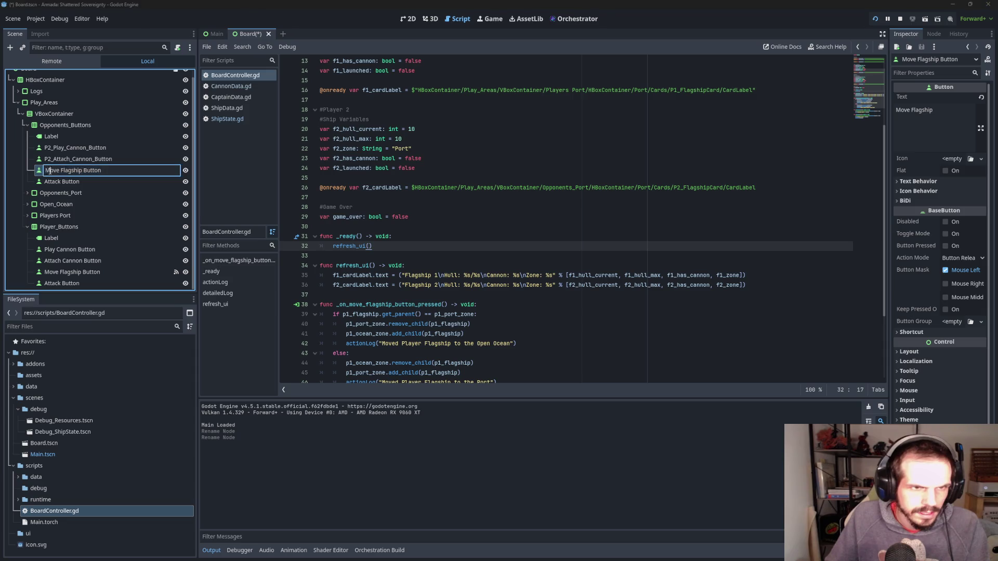
{"action": "key", "text": "Home"}
{"action": "type", "text": "P2_"}
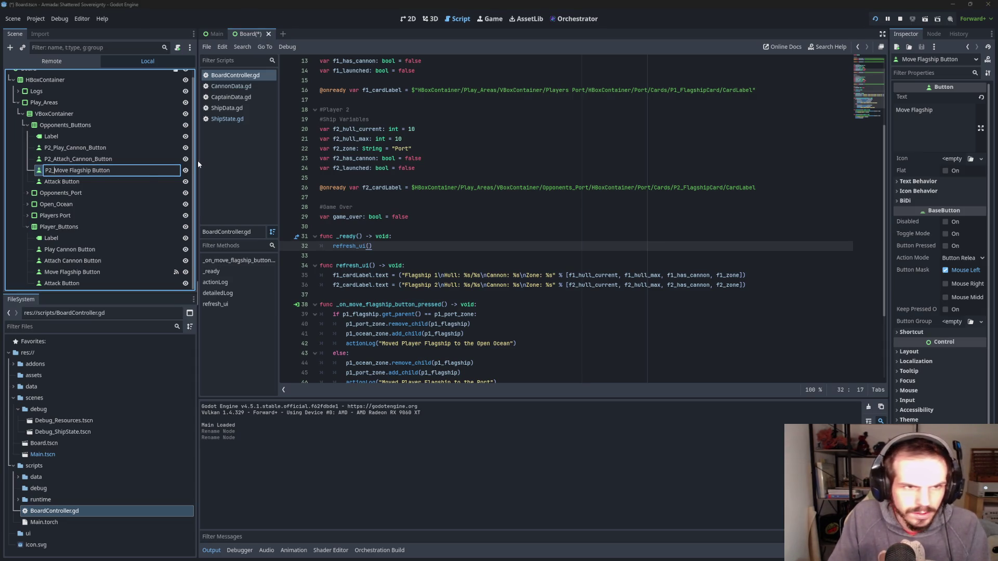
{"action": "key", "text": "Delete"}
{"action": "type", "text": "_"}
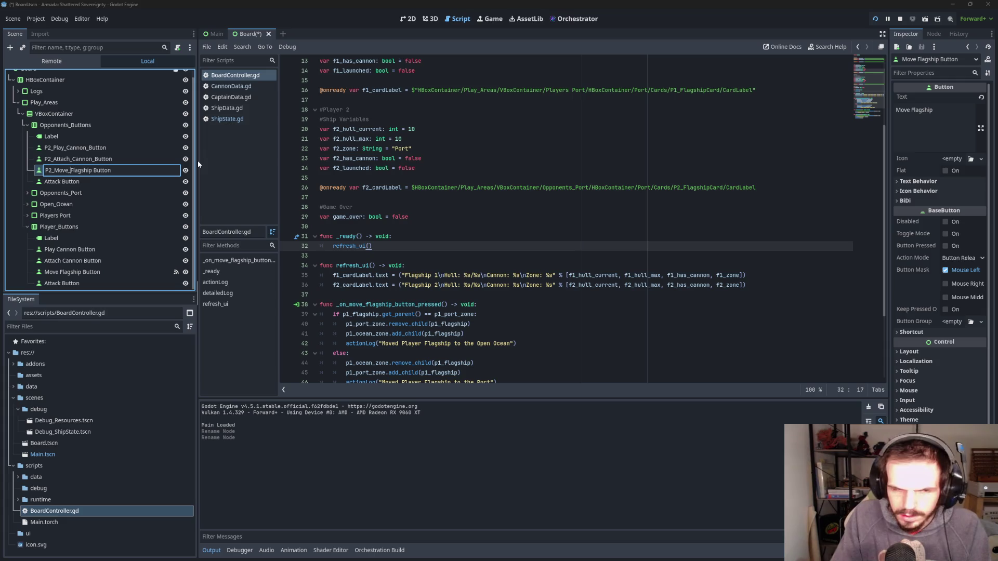
{"action": "key", "text": "Delete"}
{"action": "type", "text": "_"}
{"action": "key", "text": "Return"}
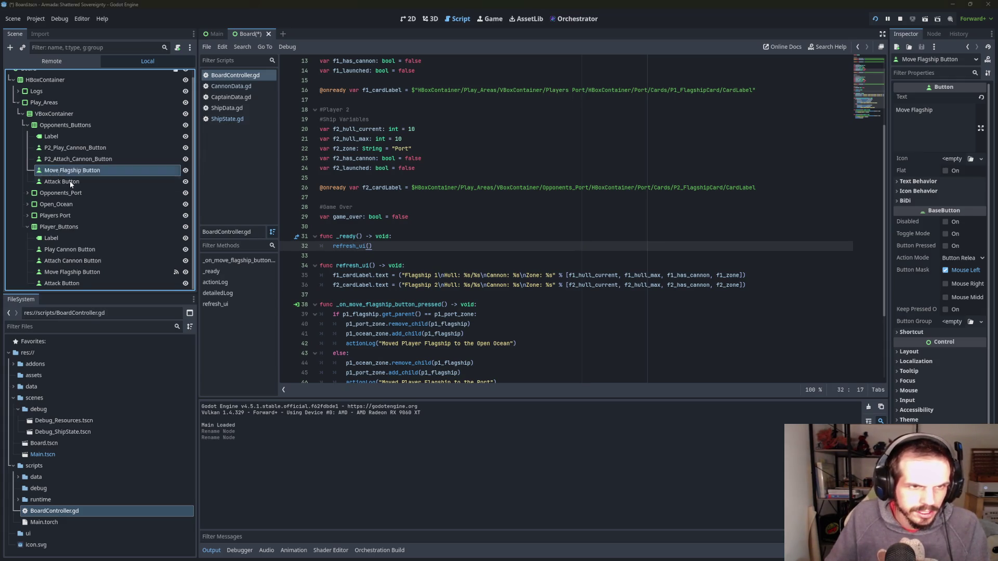
- Rename the opponent's Attack Button to P2_Attack_Button
{"action": "left_click", "coordinate": [72, 183]}
{"action": "left_click", "coordinate": [47, 182]}
{"action": "type", "text": "P2_"}
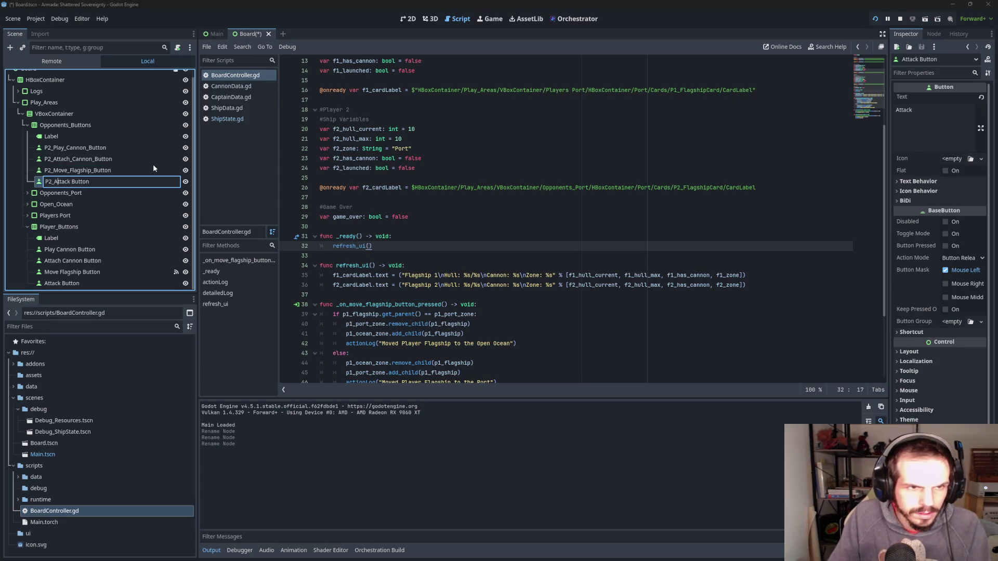
{"action": "key", "text": "Delete"}
{"action": "type", "text": "_"}
{"action": "key", "text": "Return"}
{"action": "left_click", "coordinate": [117, 147]}
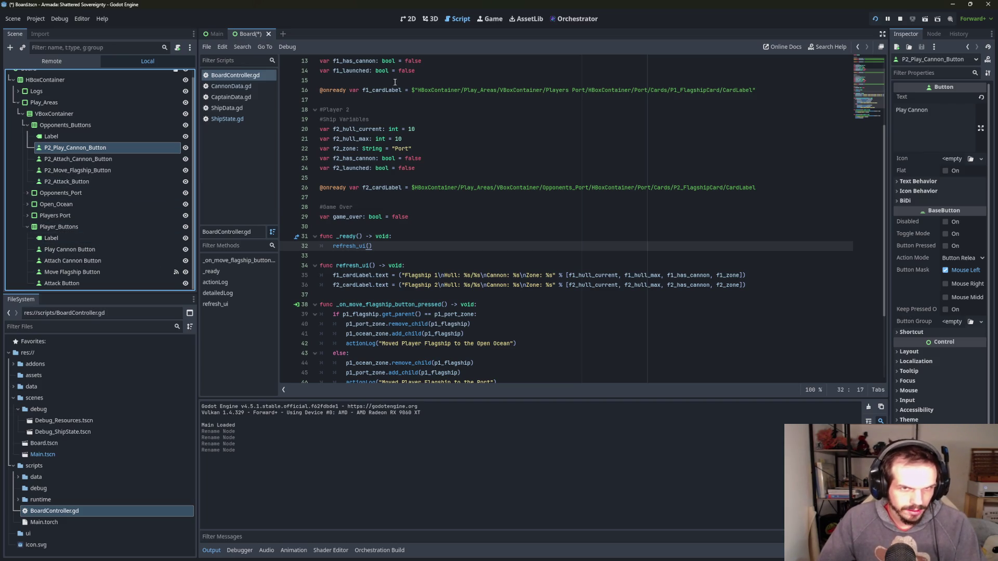
{"action": "left_click", "coordinate": [408, 21]}
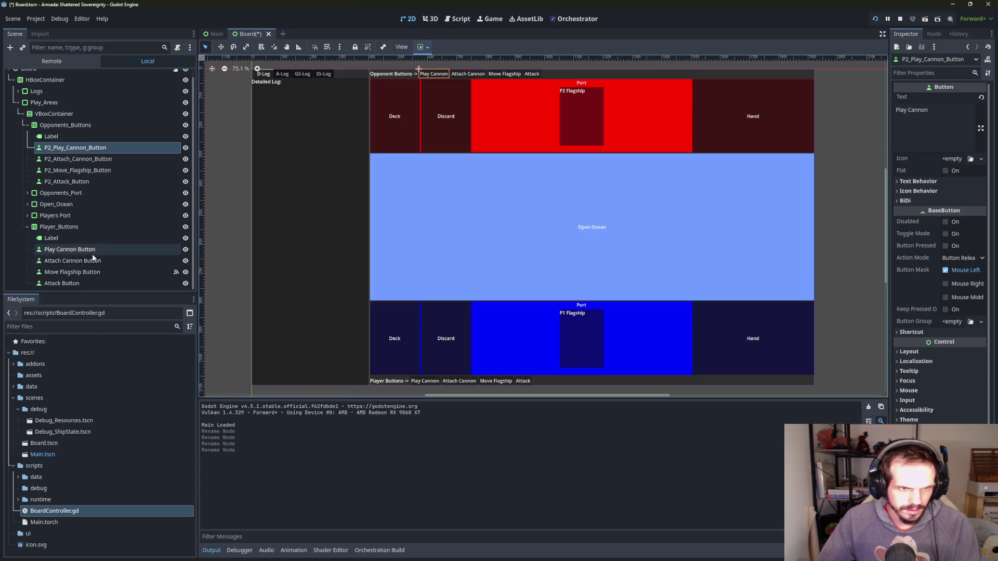
- Rename the player's Play Cannon Button to P1_Play_Cannon_Button
{"action": "left_click", "coordinate": [99, 250]}
{"action": "double_click", "coordinate": [48, 250]}
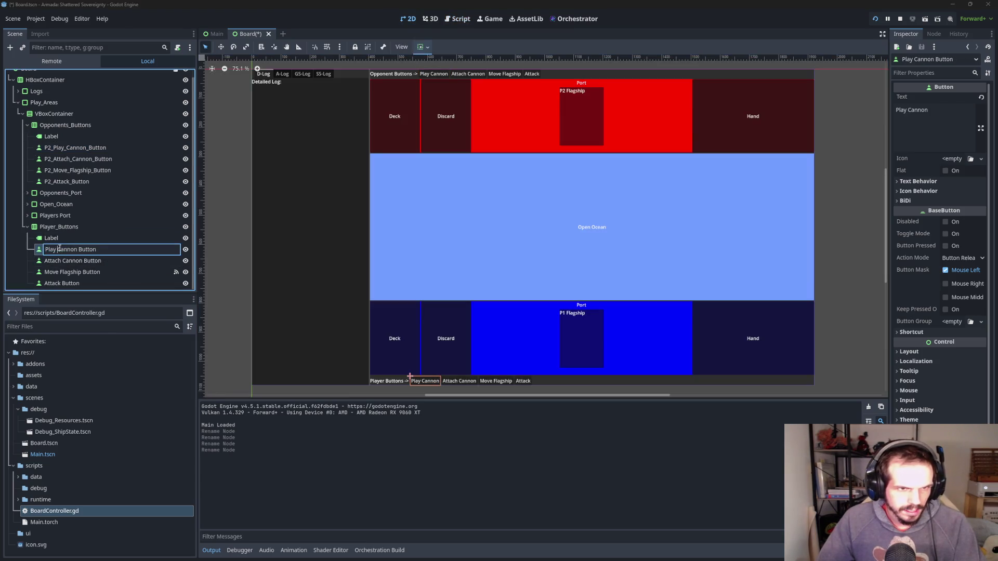
{"action": "type", "text": "P1_"}
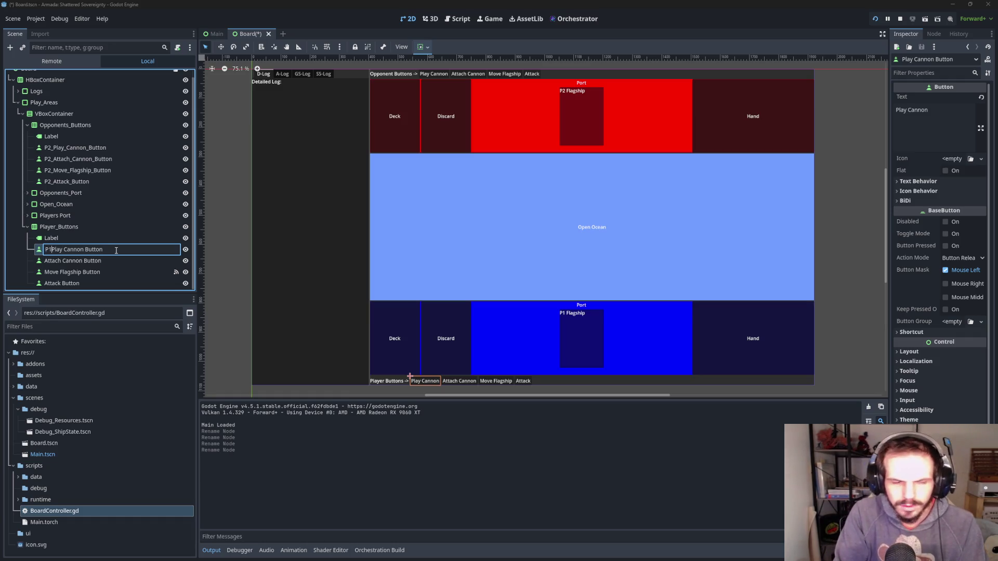
{"action": "key", "text": "BackSpace"}
{"action": "type", "text": "_"}
{"action": "key", "text": "BackSpace"}
{"action": "type", "text": "_"}
- Rename the player's Attach Cannon Button to P1_Attach_Cannon_Button
{"action": "double_click", "coordinate": [76, 262]}
{"action": "key", "text": "Home"}
{"action": "type", "text": "P1_"}
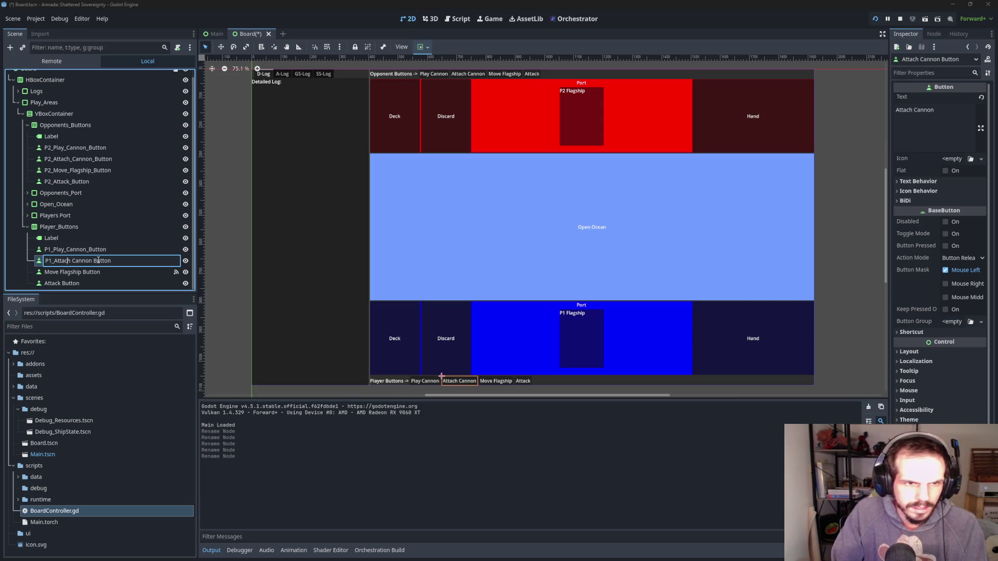
{"action": "key", "text": "BackSpace"}
{"action": "type", "text": "_"}
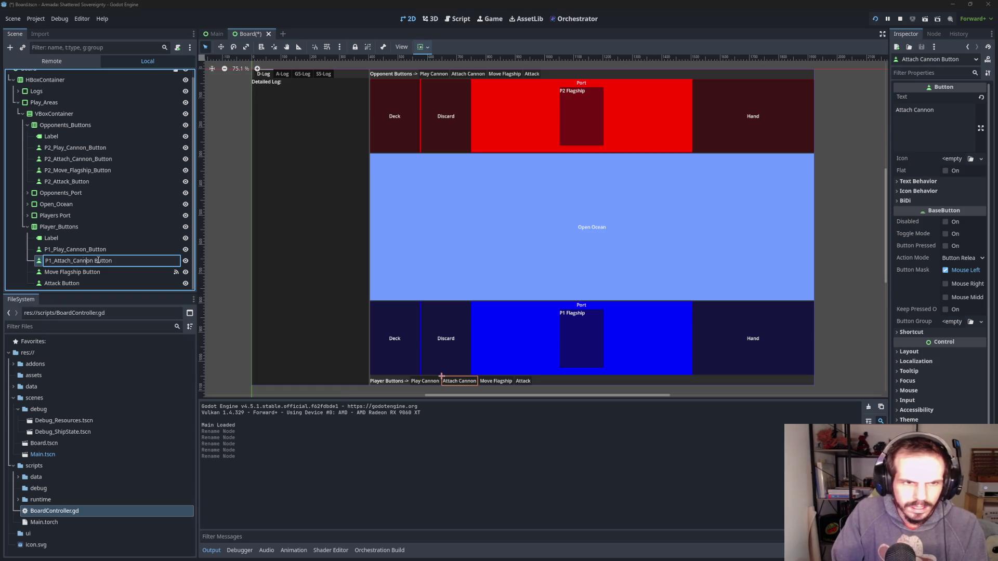
{"action": "key", "text": "BackSpace"}
{"action": "type", "text": "_"}
- Rename the player's Move Flagship Button to P1_Move_Flagship_Button
{"action": "double_click", "coordinate": [45, 272]}
{"action": "key", "text": "Home"}
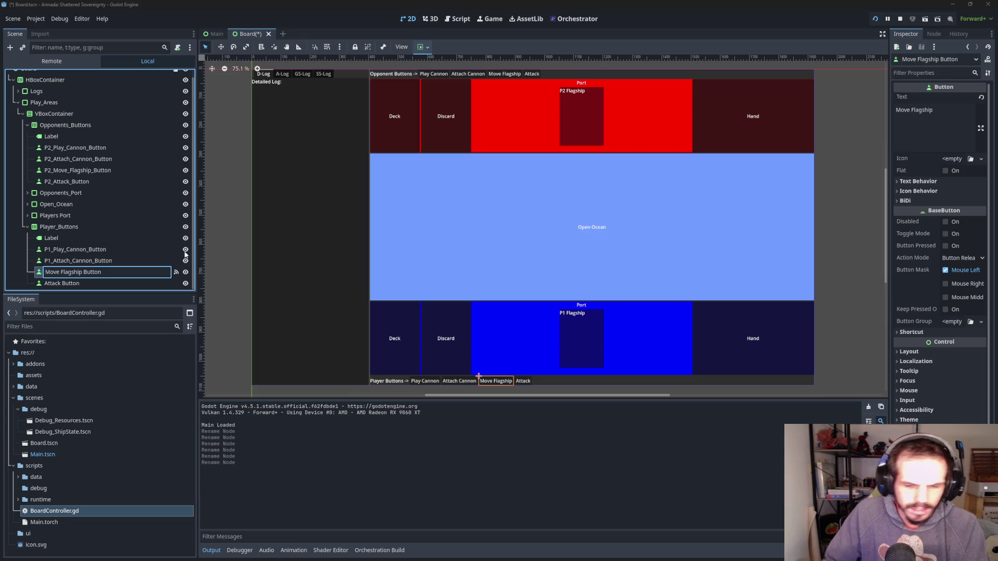
{"action": "type", "text": "P1_"}
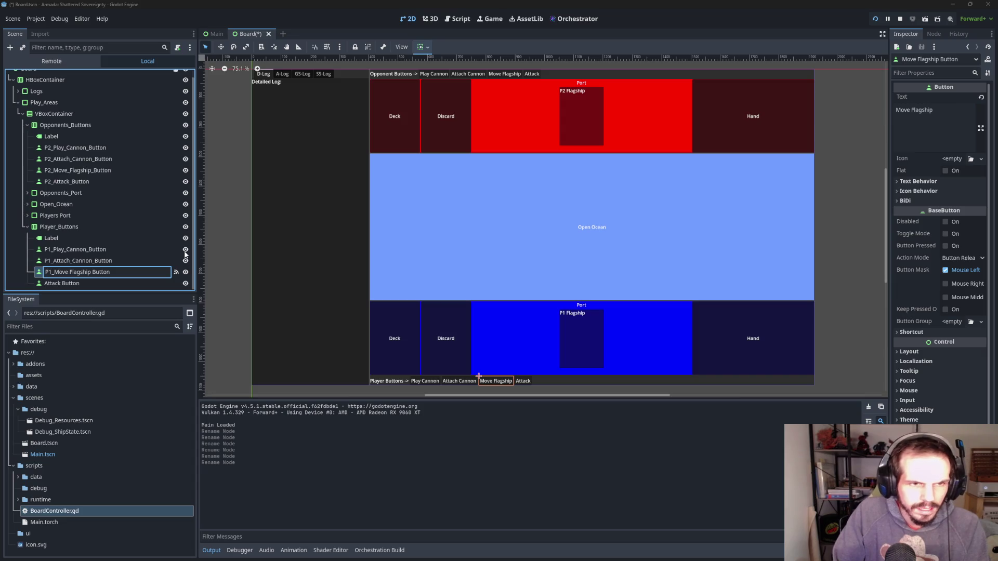
{"action": "key", "text": "Delete"}
{"action": "type", "text": "_Move_"}
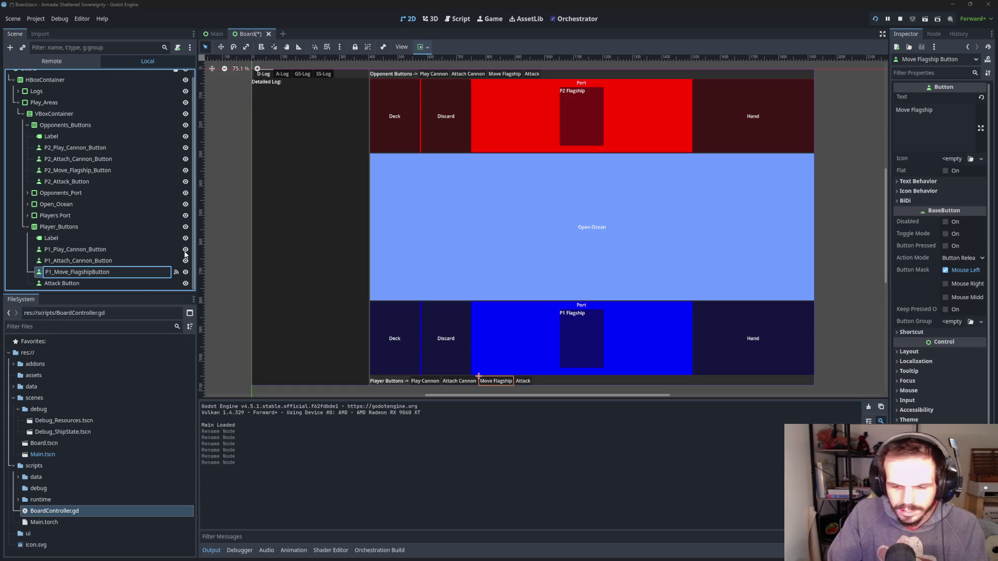
- Rename the player's Attack Button to P1_Attack_Button
{"action": "left_click", "coordinate": [57, 284]}
{"action": "left_click", "coordinate": [45, 284]}
{"action": "type", "text": "P1_"}
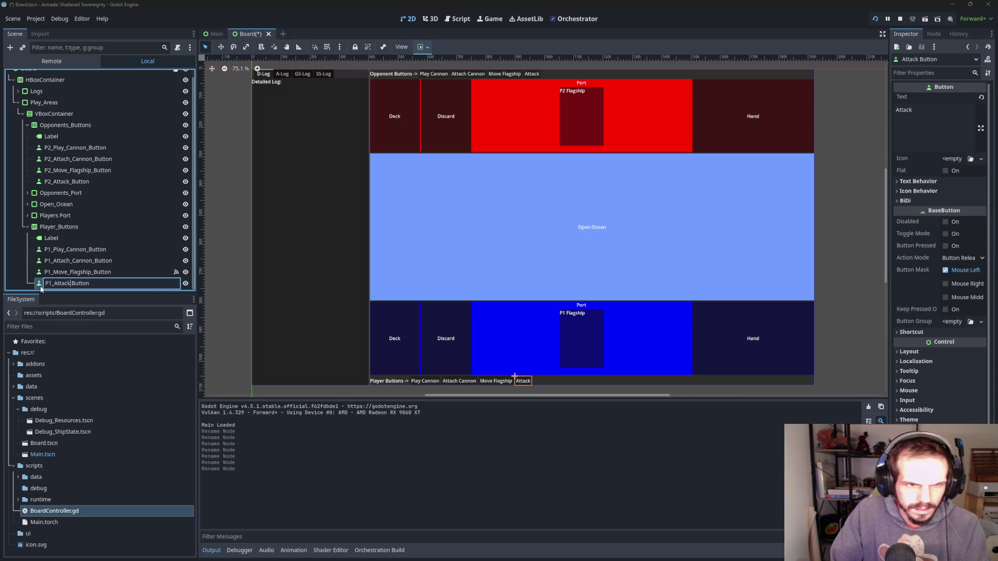
{"action": "type", "text": "_"}
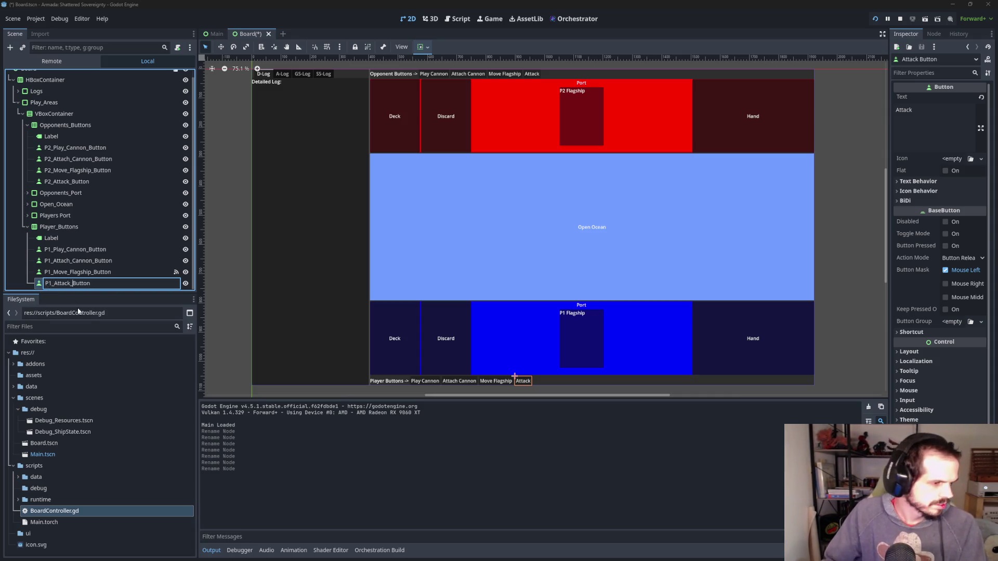
{"action": "scroll", "coordinate": [315, 247], "scroll_direction": "down", "scroll_amount": 1}
{"action": "scroll", "coordinate": [316, 246], "scroll_direction": "up", "scroll_amount": 1}
{"action": "key", "text": "Return"}
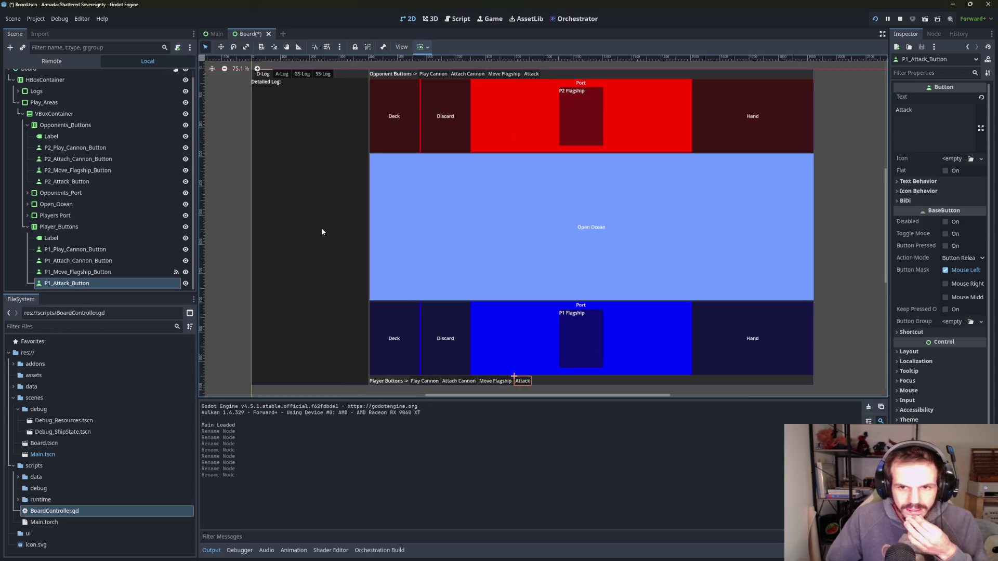
- Review the D-Log label and the renamed P1_Move_Flagship_Button and P1_Attack_Button nodes
{"action": "left_click", "coordinate": [321, 232]}
{"action": "scroll", "coordinate": [99, 262], "scroll_direction": "down", "scroll_amount": 2}
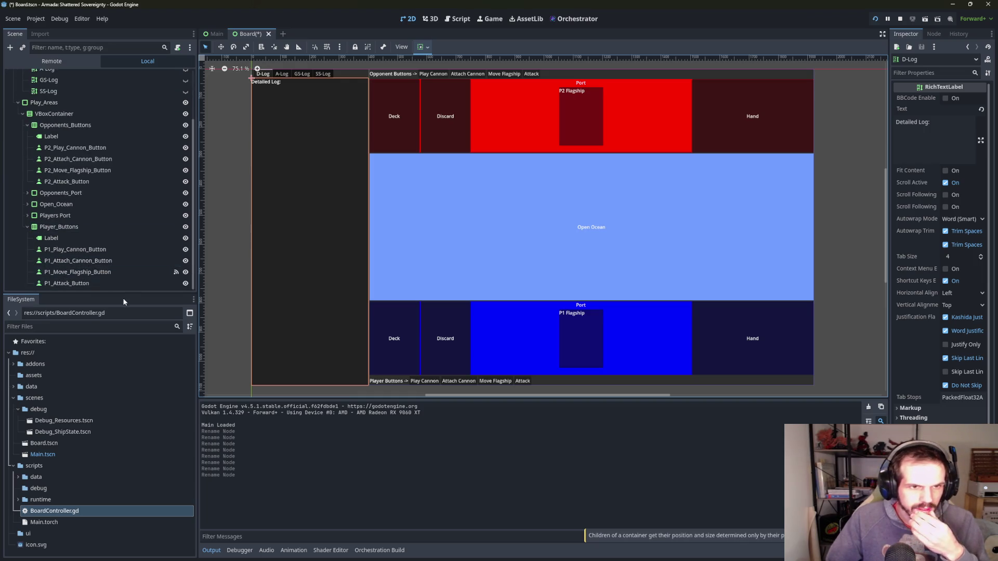
{"action": "left_click", "coordinate": [104, 283]}
{"action": "key", "text": "Up"}
{"action": "key", "text": "Up"}
{"action": "key", "text": "Up"}
{"action": "key", "text": "Down"}
{"action": "key", "text": "Down"}
{"action": "left_click", "coordinate": [89, 284]}
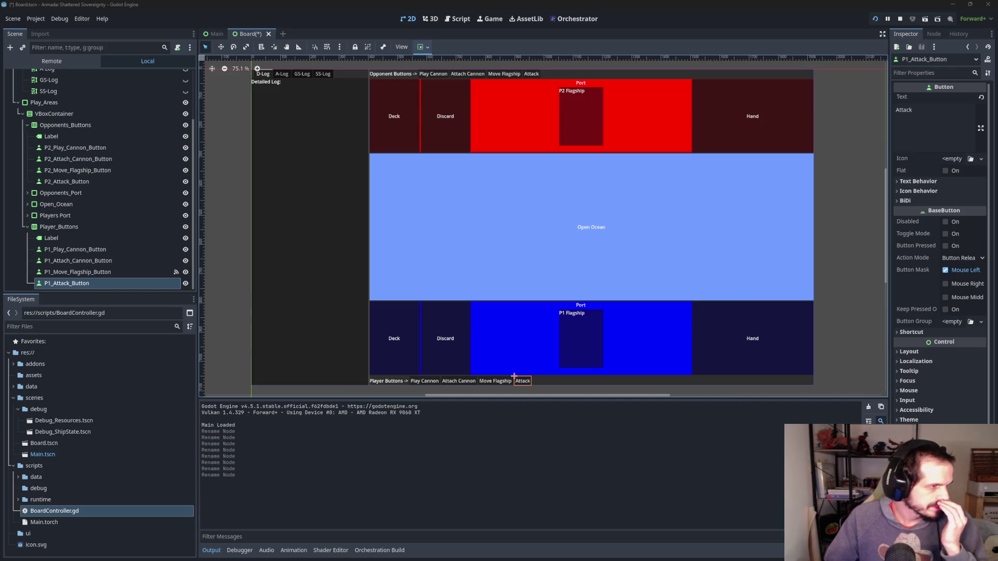
{"action": "key", "text": "ctrl+F3"}
- Rename line 38's handler to _on_p1_move_flagship_button_pressed and view P1_Move_Flagship_Button's signals
{"action": "scroll", "coordinate": [552, 247], "scroll_direction": "up", "scroll_amount": 3}
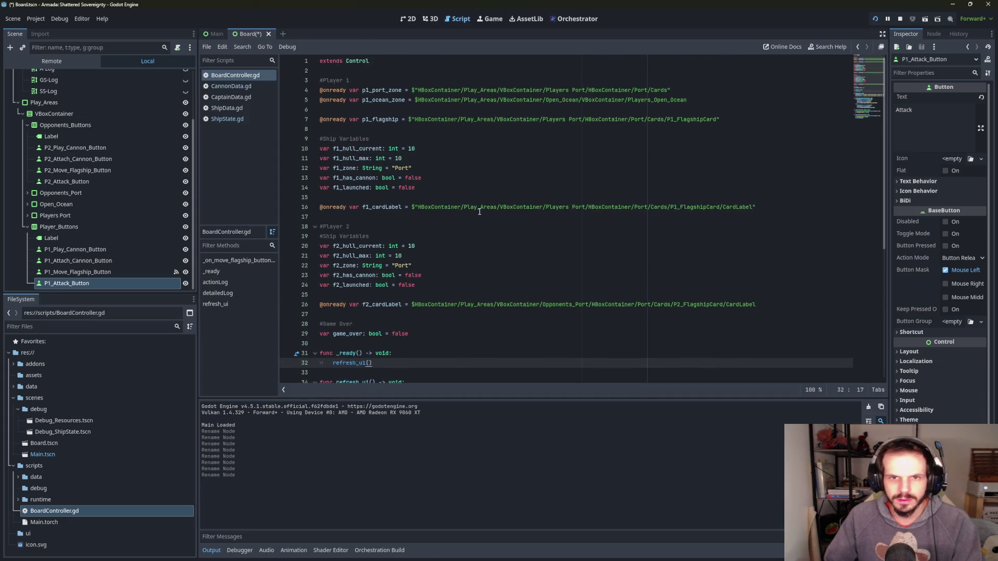
{"action": "scroll", "coordinate": [479, 211], "scroll_direction": "down", "scroll_amount": 8}
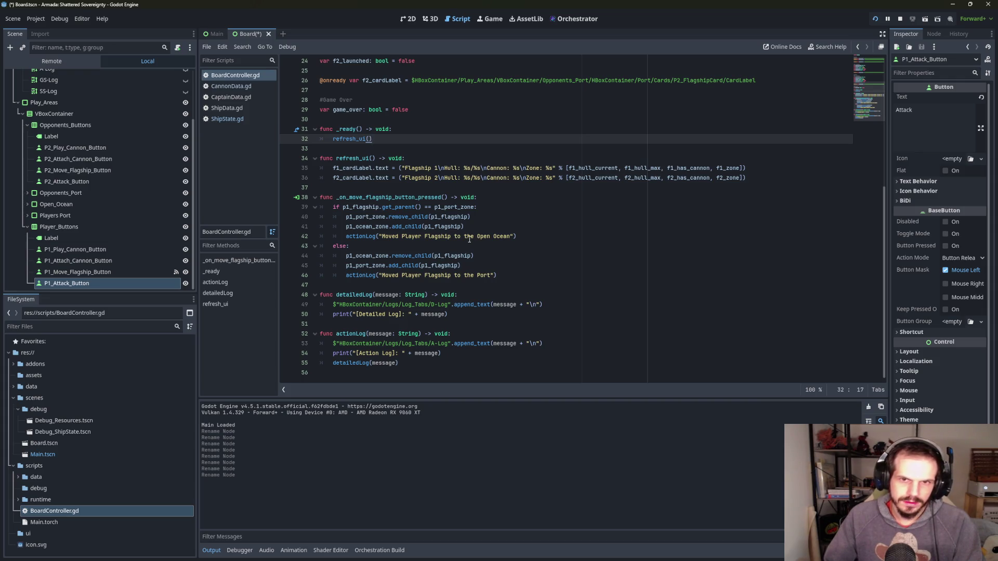
{"action": "left_click", "coordinate": [431, 197]}
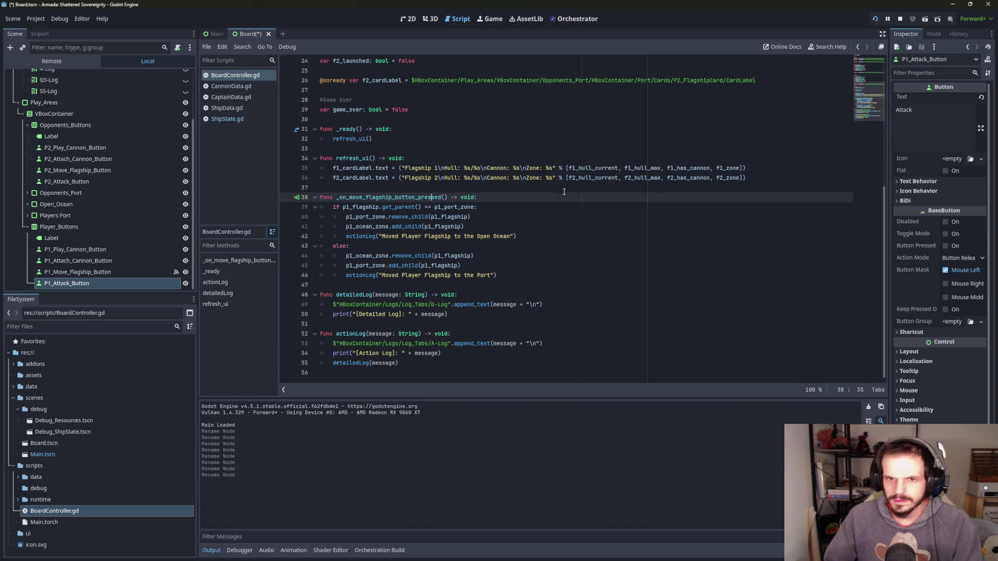
{"action": "left_click", "coordinate": [494, 210]}
{"action": "left_click", "coordinate": [381, 199]}
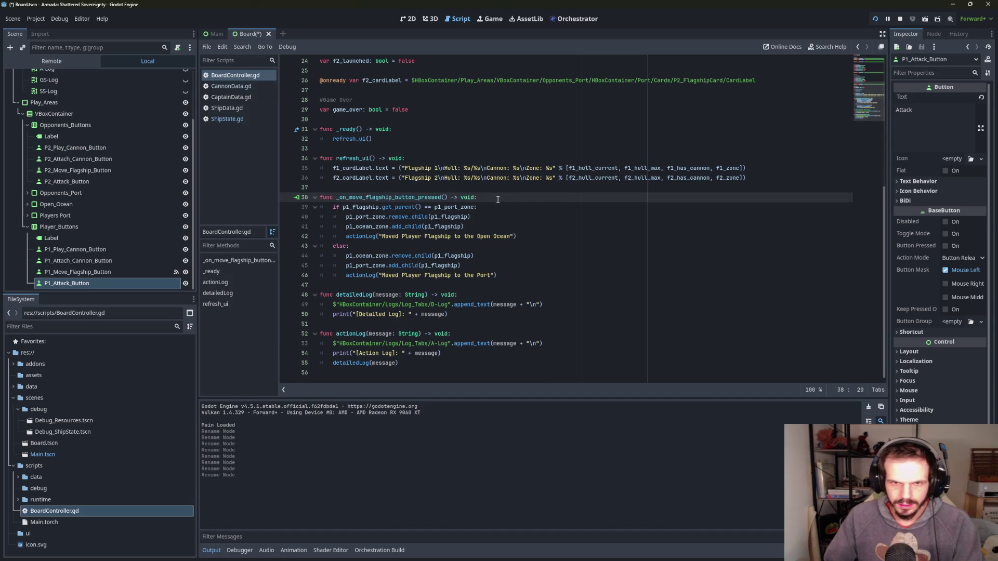
{"action": "left_click", "coordinate": [451, 199]}
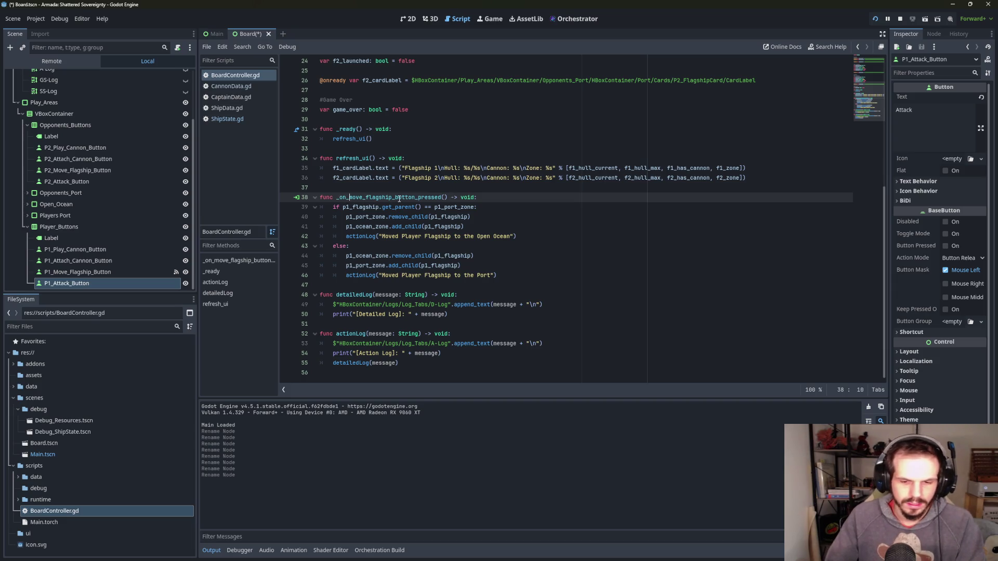
{"action": "type", "text": "p1_"}
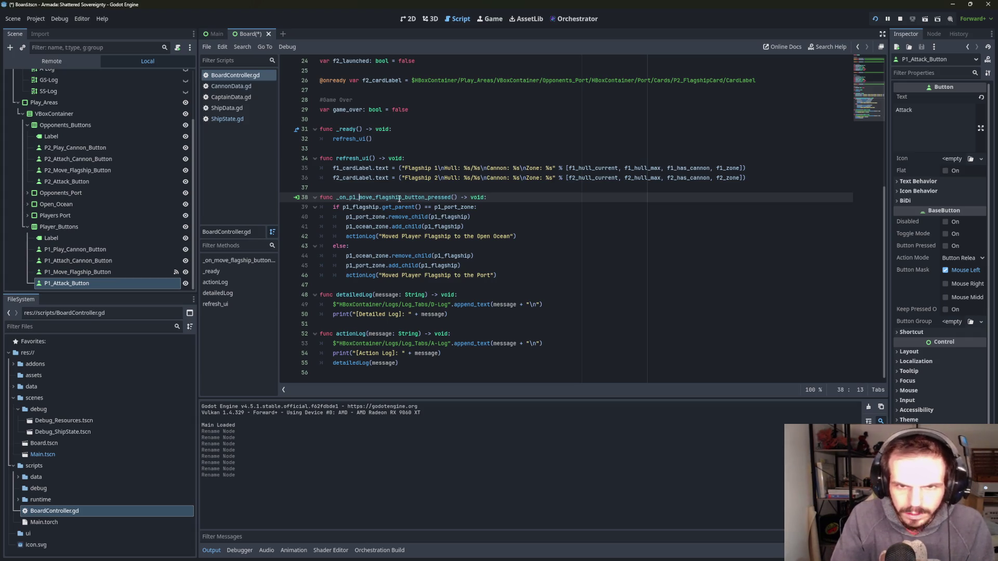
{"action": "left_click", "coordinate": [933, 34]}
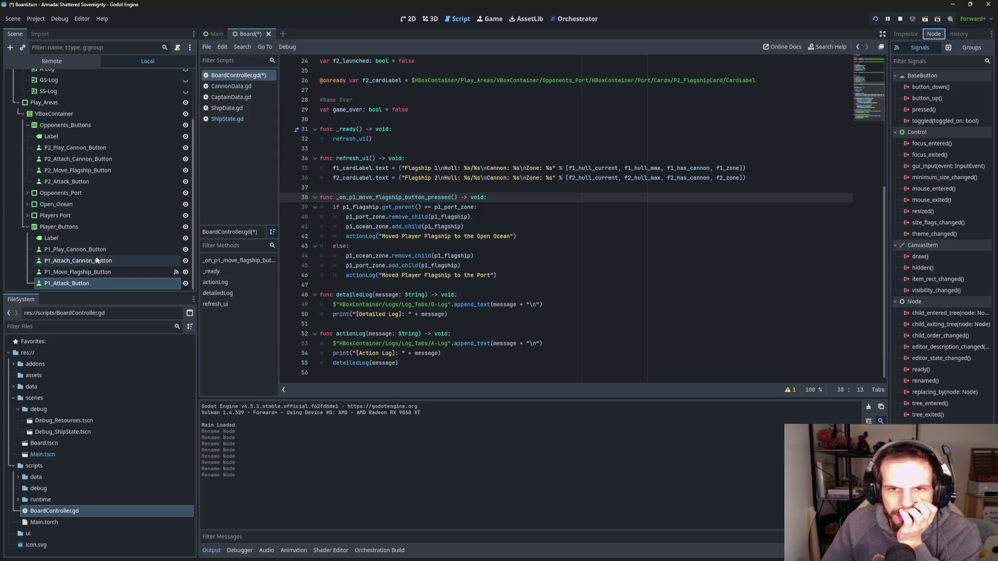
{"action": "left_click", "coordinate": [117, 272]}
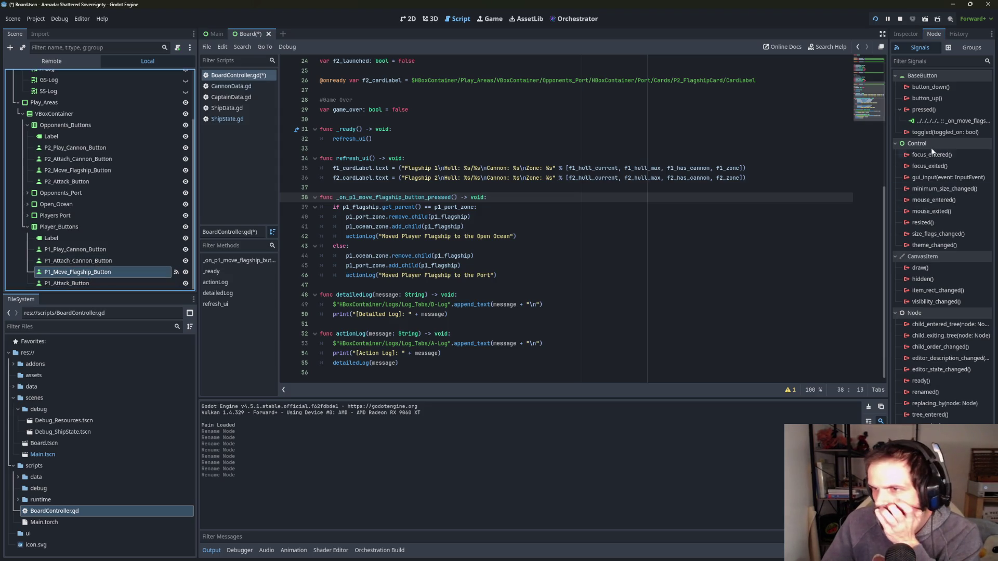